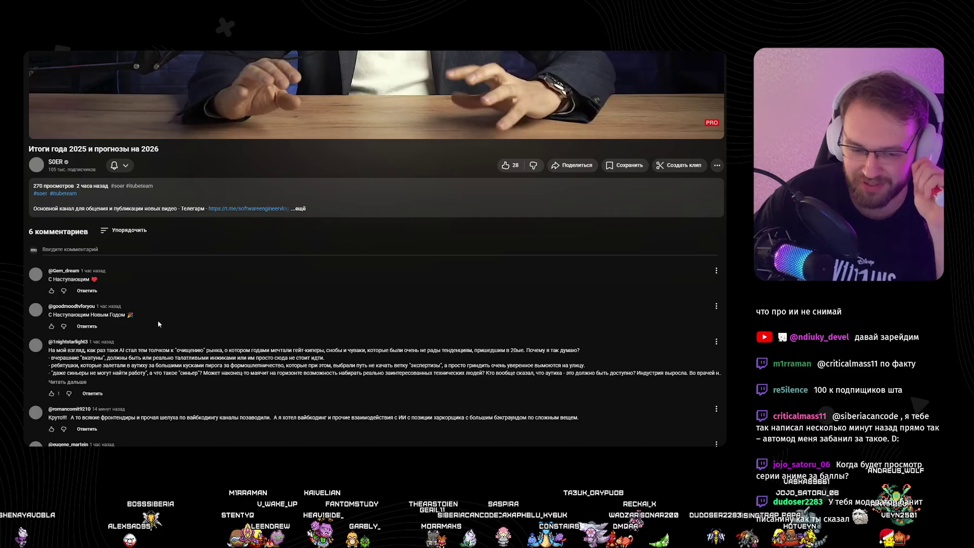
Step: Play the year-in-review video, pause it near the end, and go back to the SIBERIA CAN CODE – Frontend channel home
{"action": "mouse_move", "coordinate": [581, 417]}
{"action": "left_mouse_down"}
{"action": "mouse_move", "coordinate": [43, 418]}
{"action": "mouse_move", "coordinate": [25, 409]}
{"action": "left_mouse_up"}
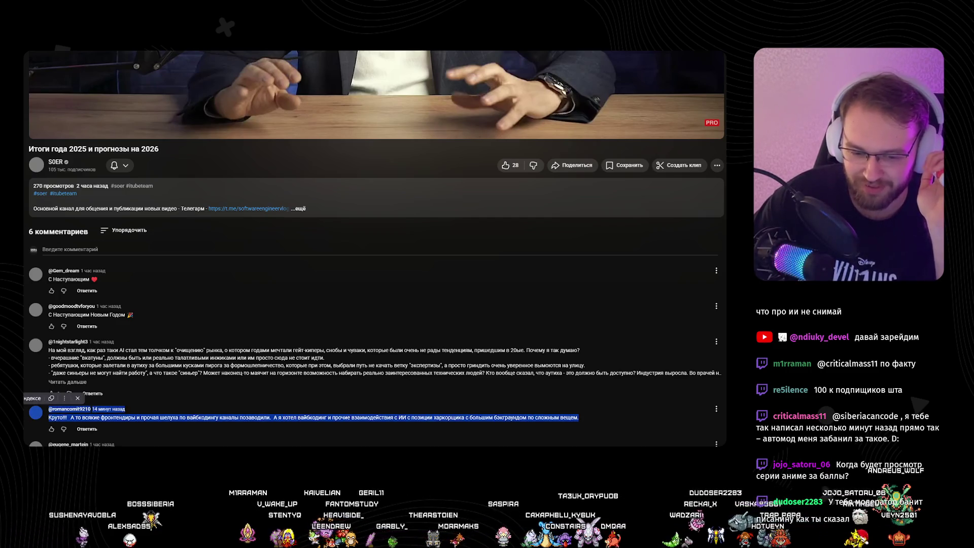
{"action": "left_click", "coordinate": [25, 408]}
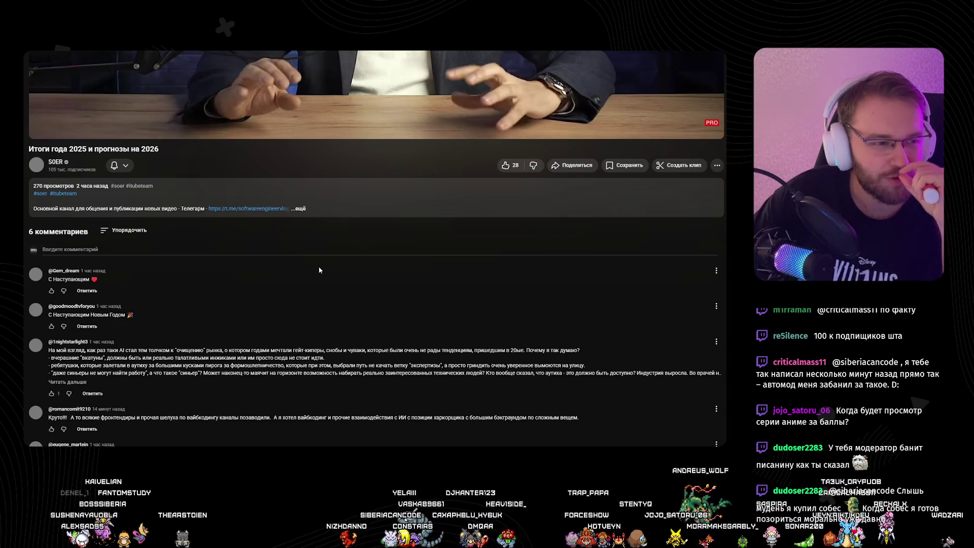
{"action": "scroll", "coordinate": [311, 273], "scroll_direction": "up", "scroll_amount": 5}
{"action": "left_click", "coordinate": [334, 257]}
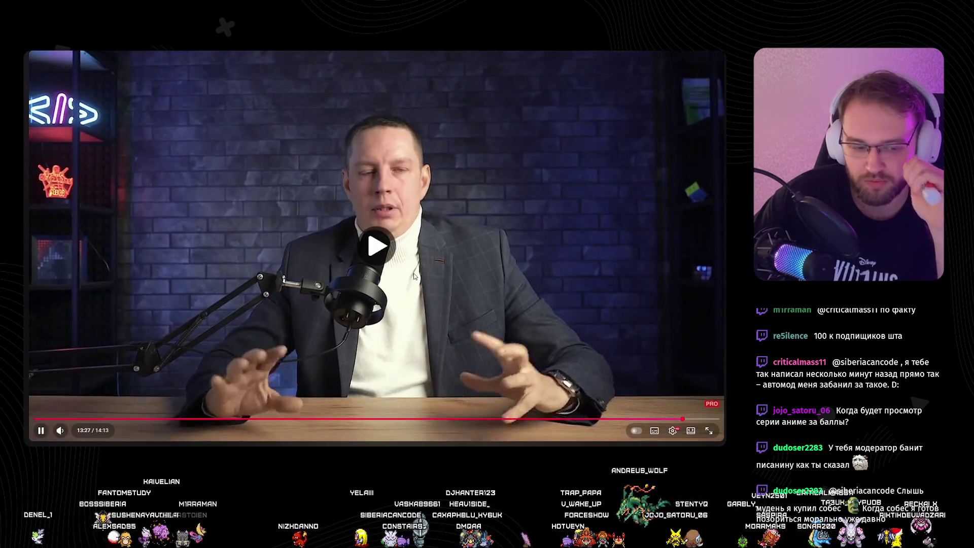
{"action": "scroll", "coordinate": [395, 272], "scroll_direction": "down", "scroll_amount": 5}
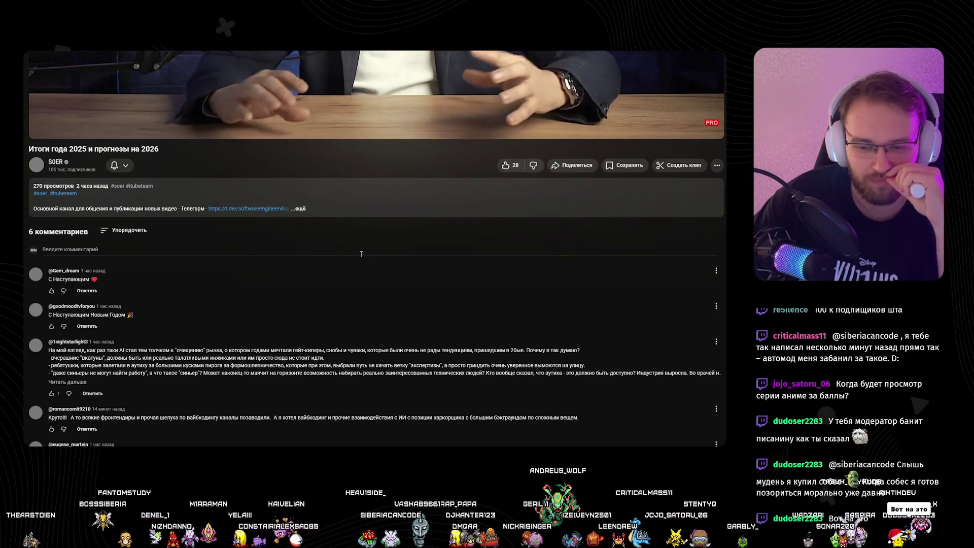
{"action": "scroll", "coordinate": [356, 253], "scroll_direction": "up", "scroll_amount": 5}
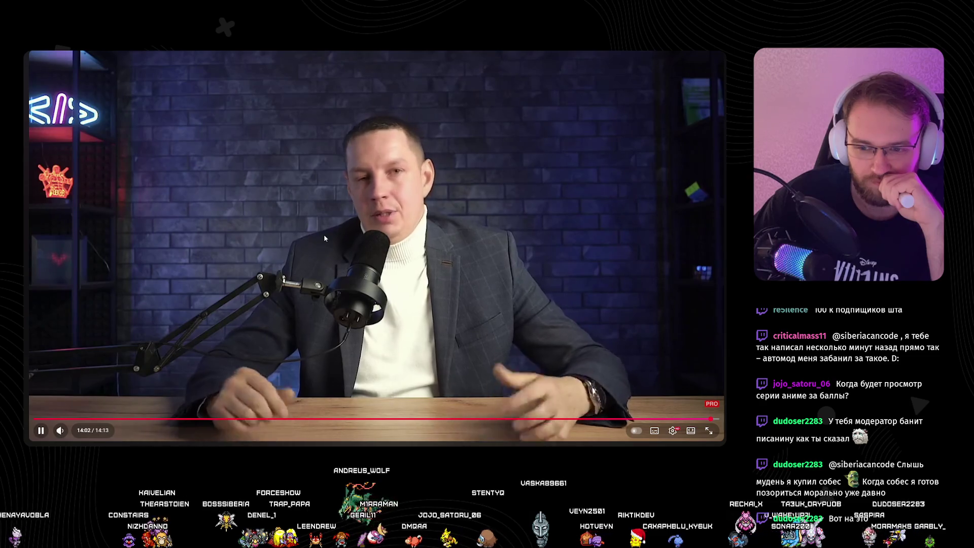
{"action": "key", "text": "space"}
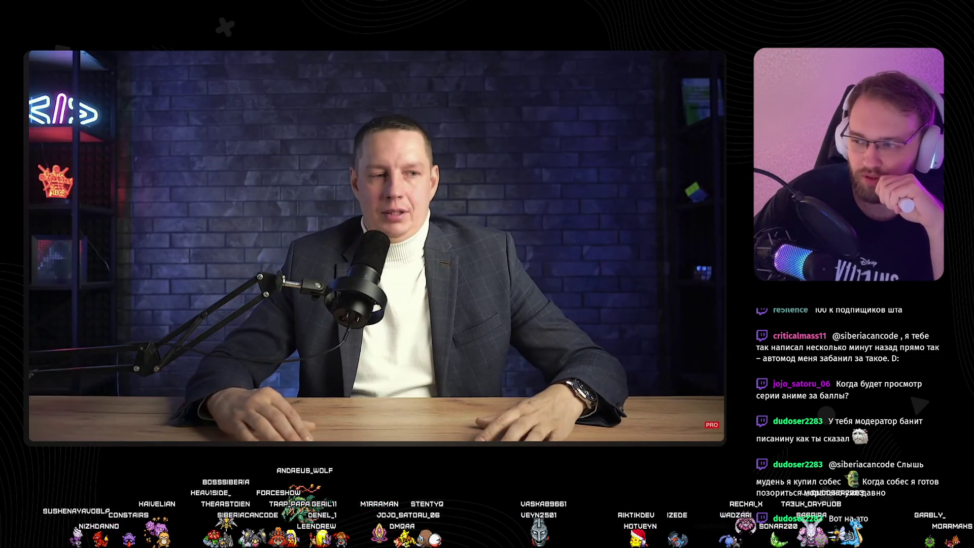
{"action": "key", "text": "alt+Left"}
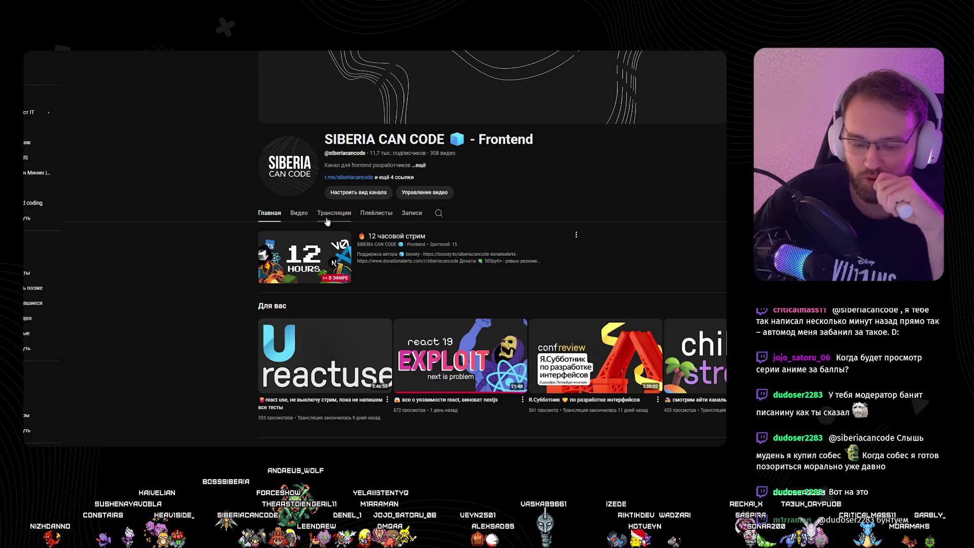
Step: Open the newest React vulnerabilities video from the Videos list and check its comment sort options
{"action": "left_click", "coordinate": [299, 213]}
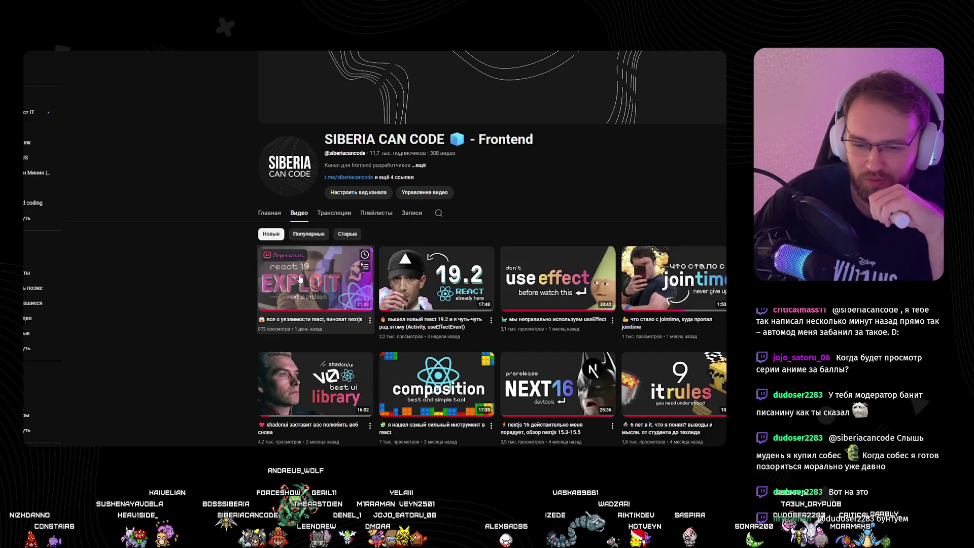
{"action": "left_click", "coordinate": [350, 264]}
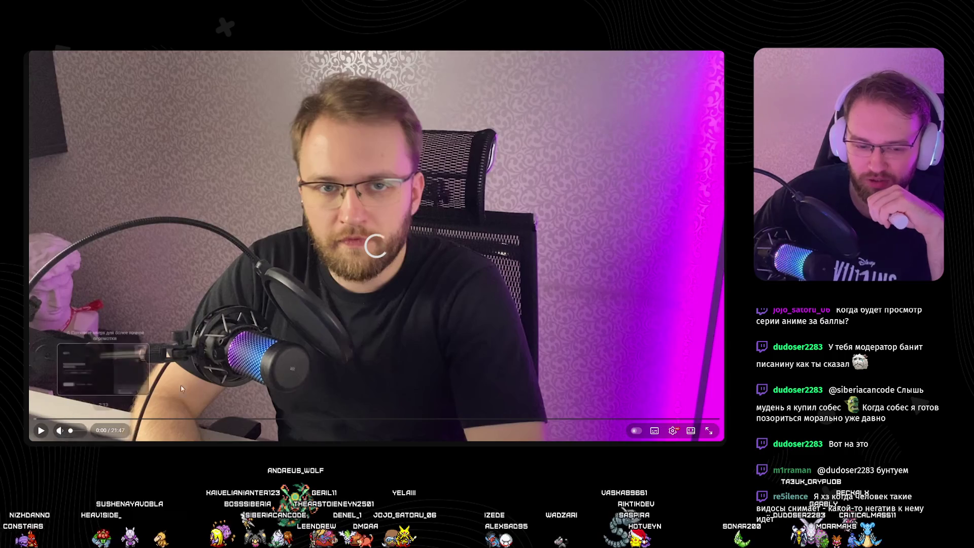
{"action": "scroll", "coordinate": [290, 348], "scroll_direction": "down", "scroll_amount": 10}
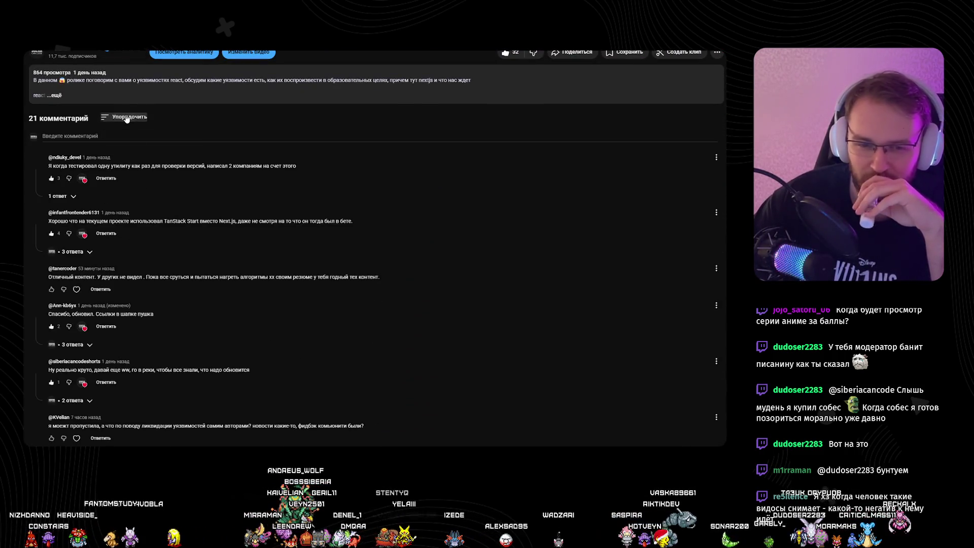
{"action": "left_click", "coordinate": [126, 117]}
{"action": "scroll", "coordinate": [167, 242], "scroll_direction": "down", "scroll_amount": 2}
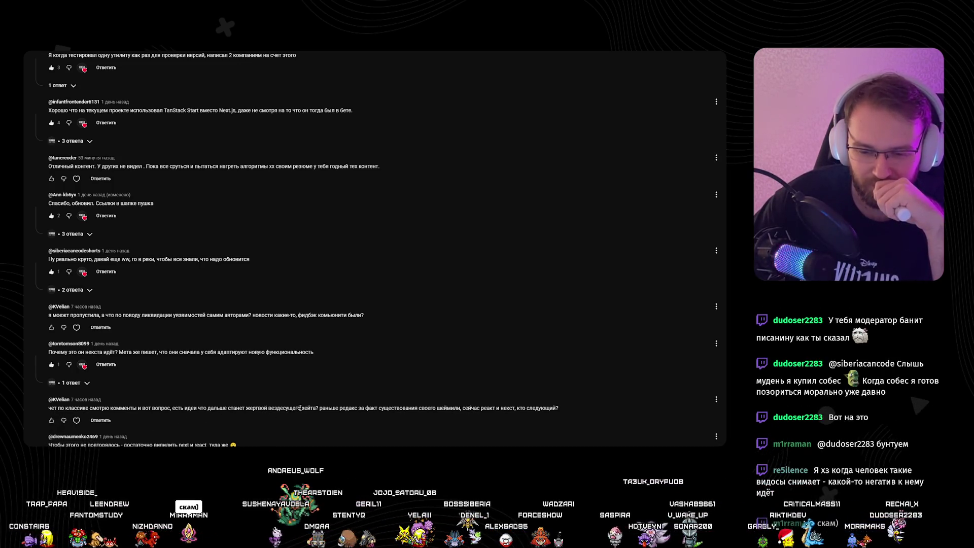
Step: Like and heart the comment asking which framework will be hated next
{"action": "left_click_drag", "start_coordinate": [320, 408], "coordinate": [400, 409]}
{"action": "left_click", "coordinate": [400, 408]}
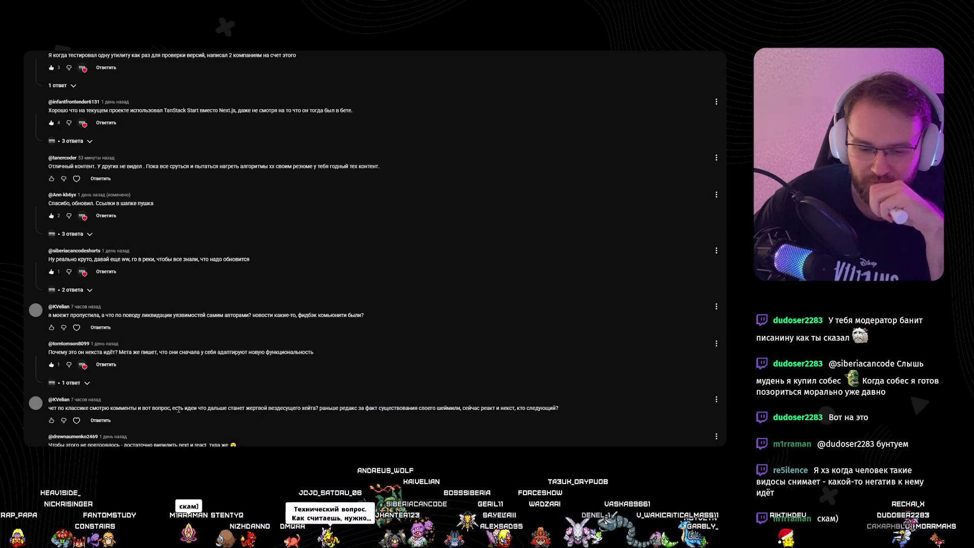
{"action": "left_click_drag", "start_coordinate": [207, 408], "coordinate": [253, 408]}
{"action": "left_click", "coordinate": [253, 408]}
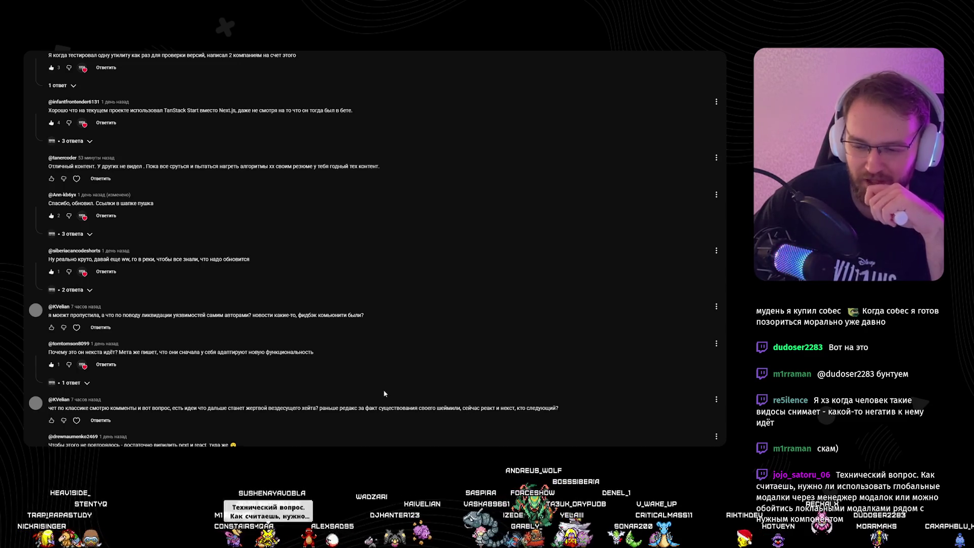
{"action": "left_click", "coordinate": [77, 420]}
{"action": "left_click", "coordinate": [51, 419]}
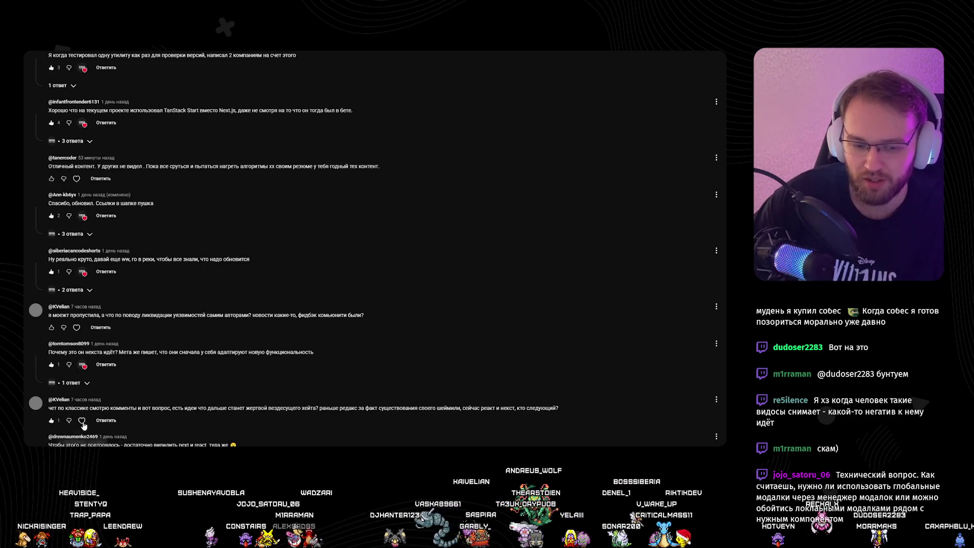
Step: Reply to the 'what's hated next' comment saying zustand will be next
{"action": "left_click", "coordinate": [106, 420]}
{"action": "type", "text": "Sib"}
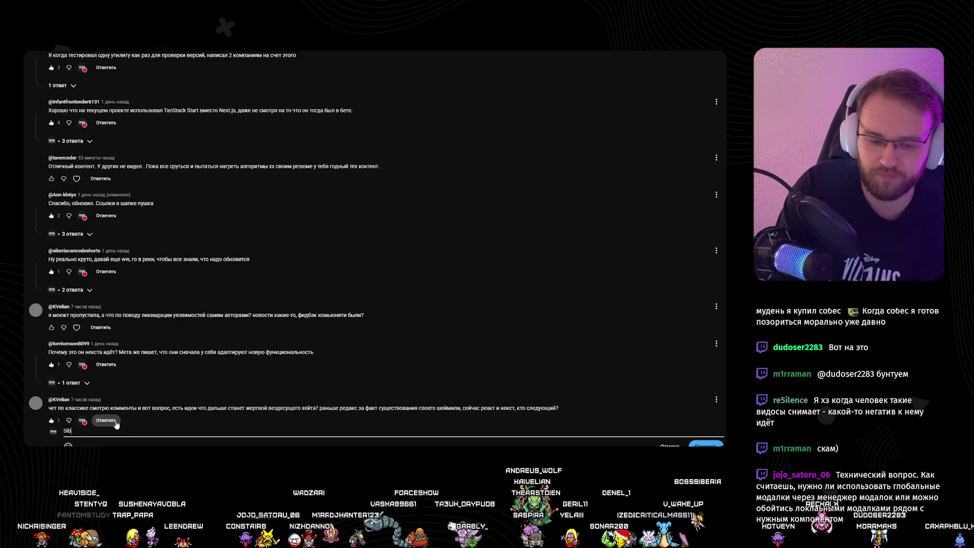
{"action": "key", "text": "BackSpace"}
{"action": "key", "text": "BackSpace"}
{"action": "key", "text": "BackSpace"}
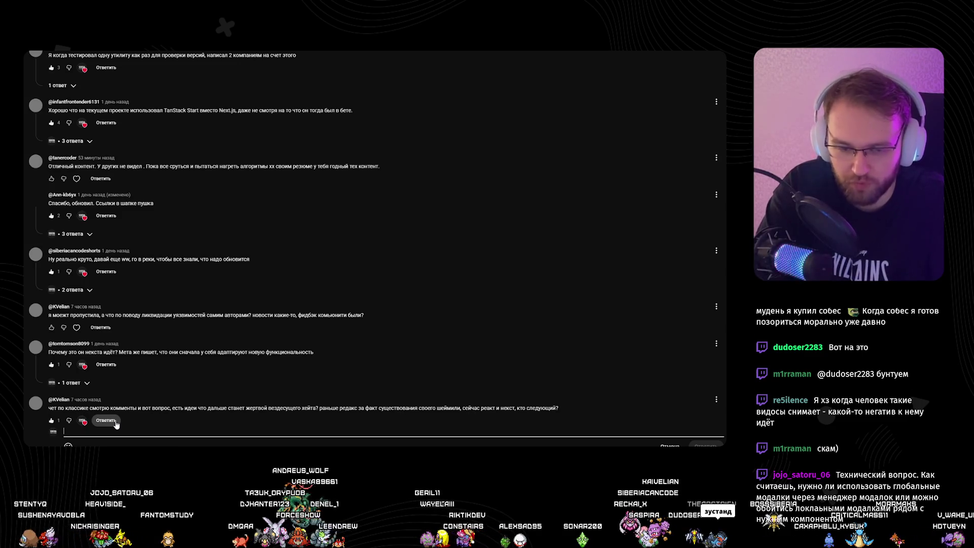
{"action": "type", "text": "zustand будет, так Денри"}
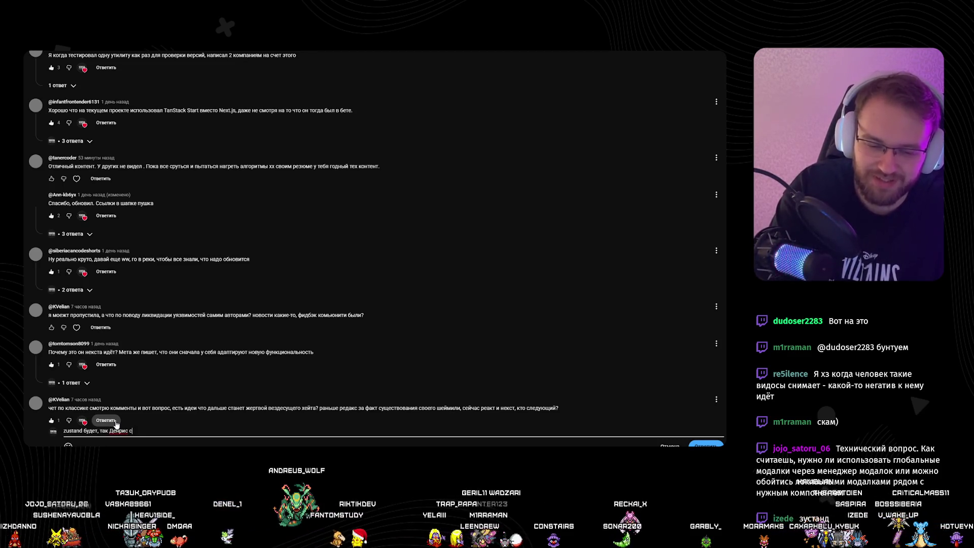
{"action": "key", "text": "BackSpace"}
{"action": "type", "text": "и"}
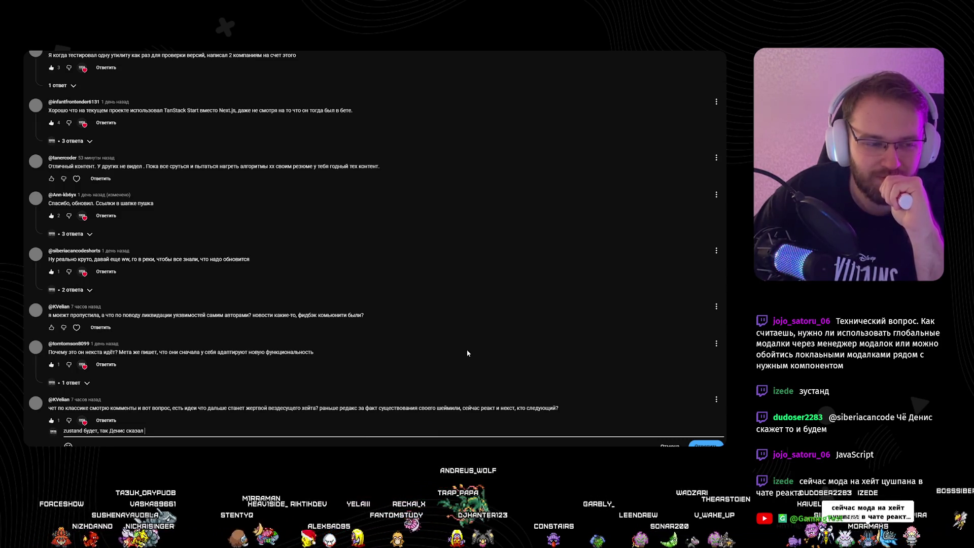
{"action": "left_click", "coordinate": [696, 444]}
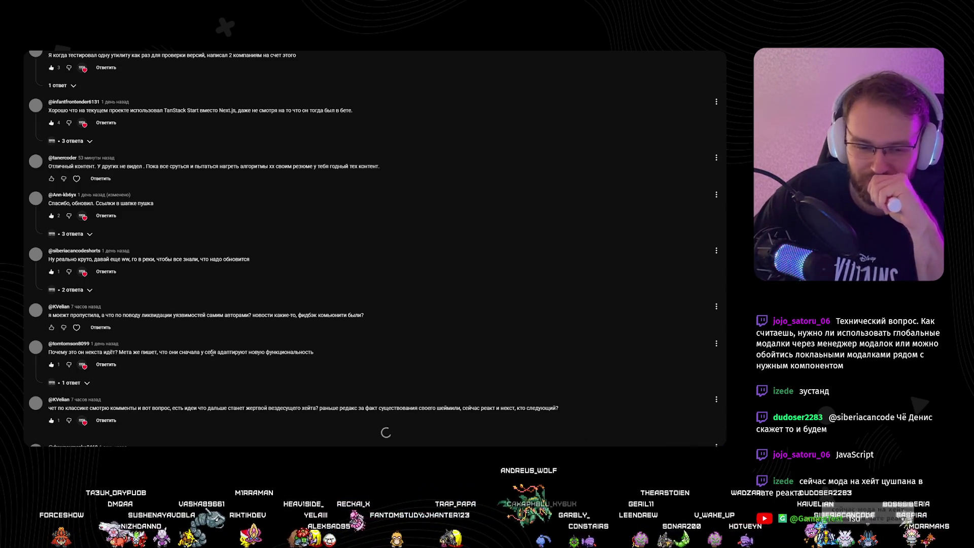
{"action": "scroll", "coordinate": [203, 345], "scroll_direction": "up", "scroll_amount": 2}
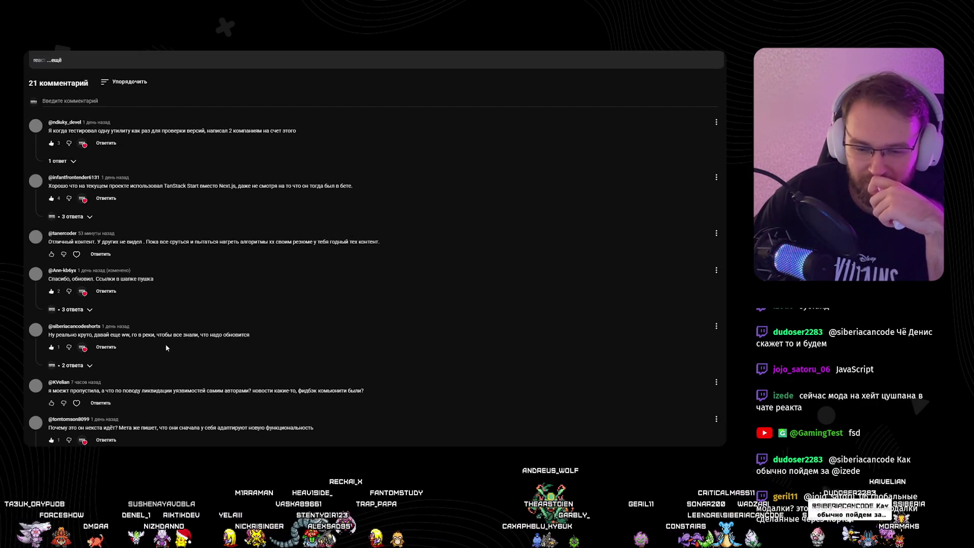
Step: Like and heart the vulnerability-fixes comment, replying that all three are fixed and users just update versions
{"action": "left_click", "coordinate": [52, 403]}
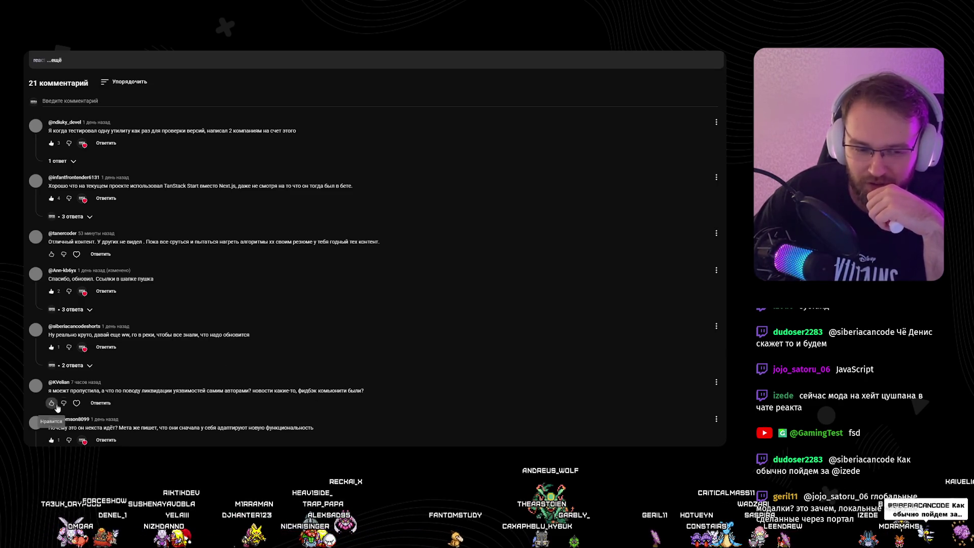
{"action": "left_click", "coordinate": [81, 402]}
{"action": "left_click", "coordinate": [108, 403]}
{"action": "type", "text": "K"}
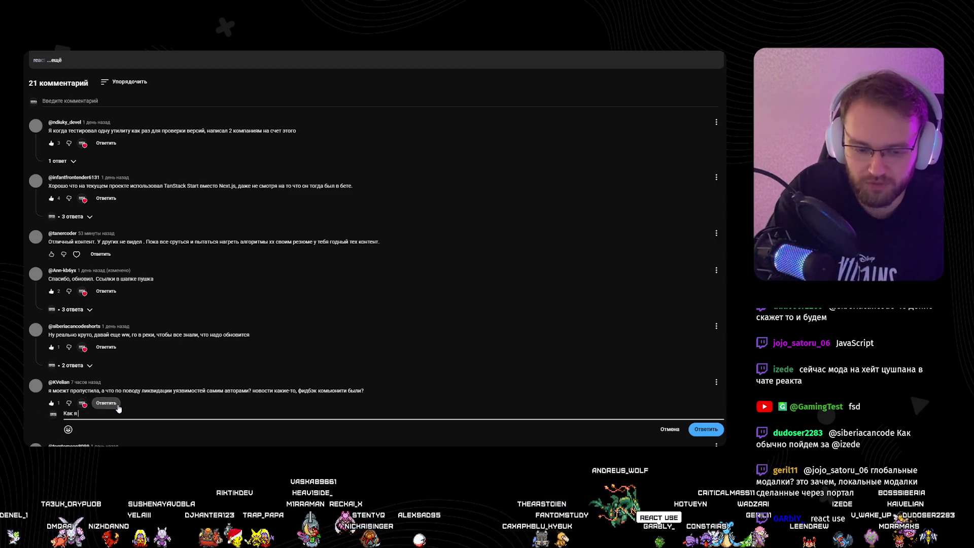
{"action": "type", "text": " показал в ролике, для всех трех уязвимостей уже сделал"}
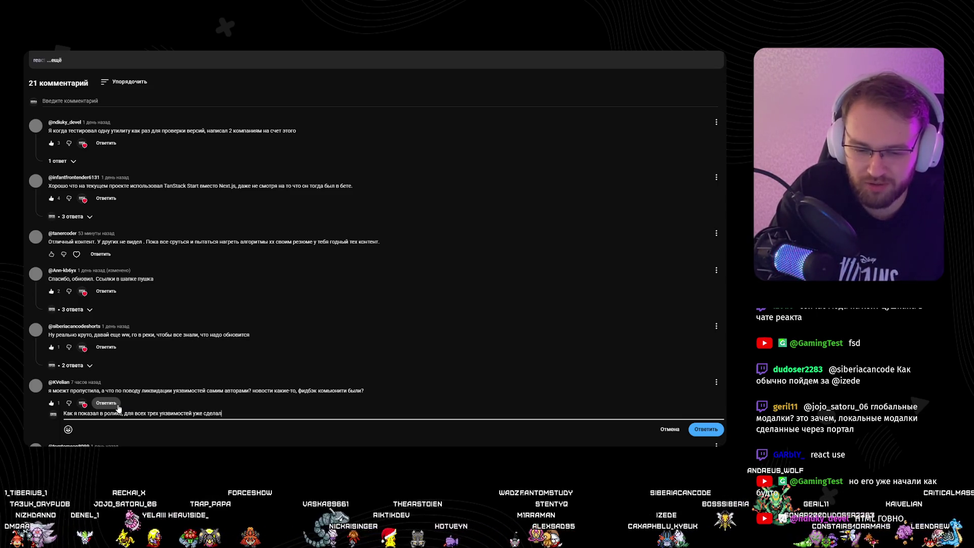
{"action": "type", "text": "и фиксы, "}
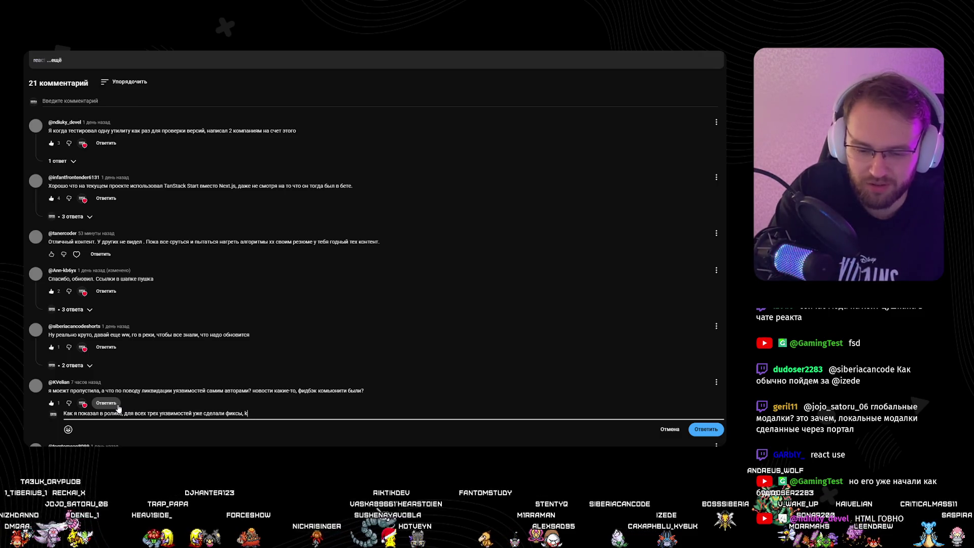
{"action": "type", "text": "по"}
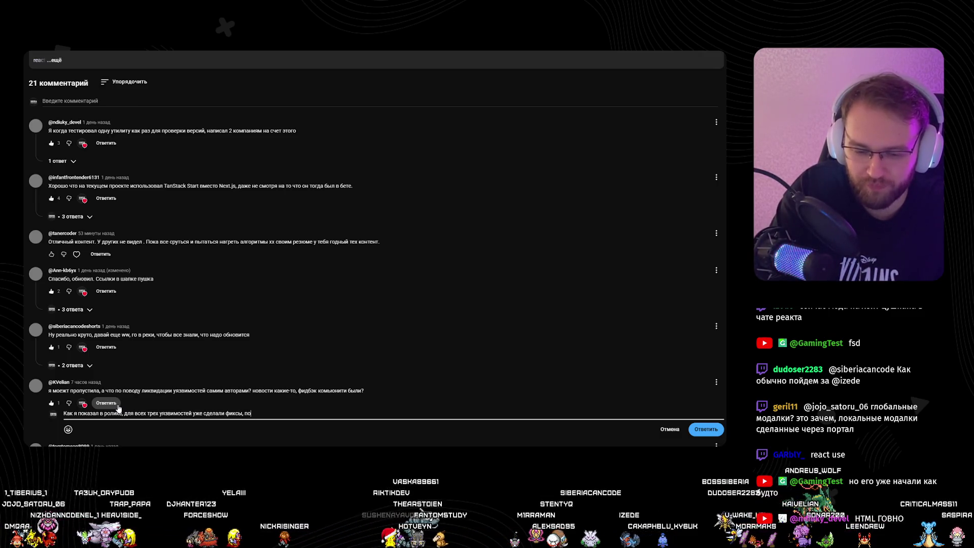
{"action": "type", "text": "льзователям же над"}
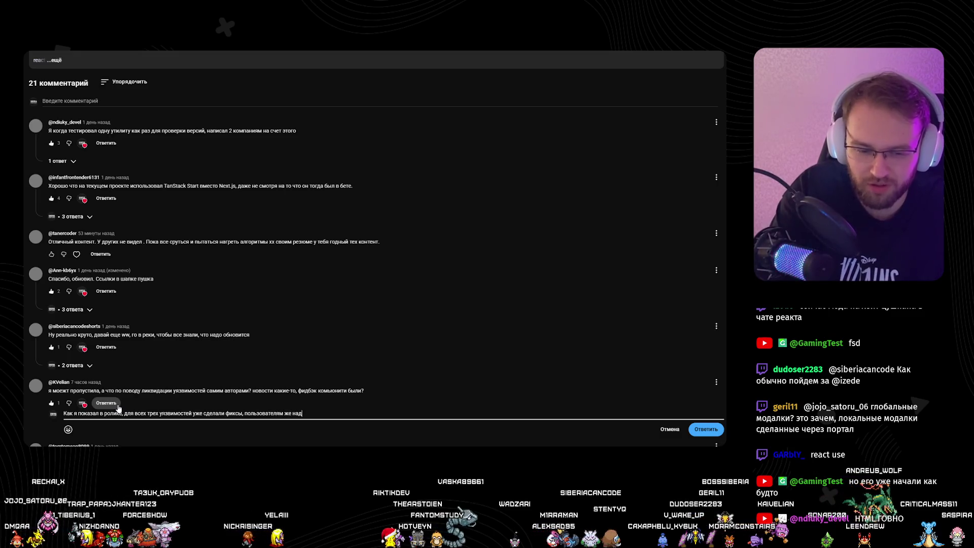
{"action": "type", "text": "о просто обновить версии"}
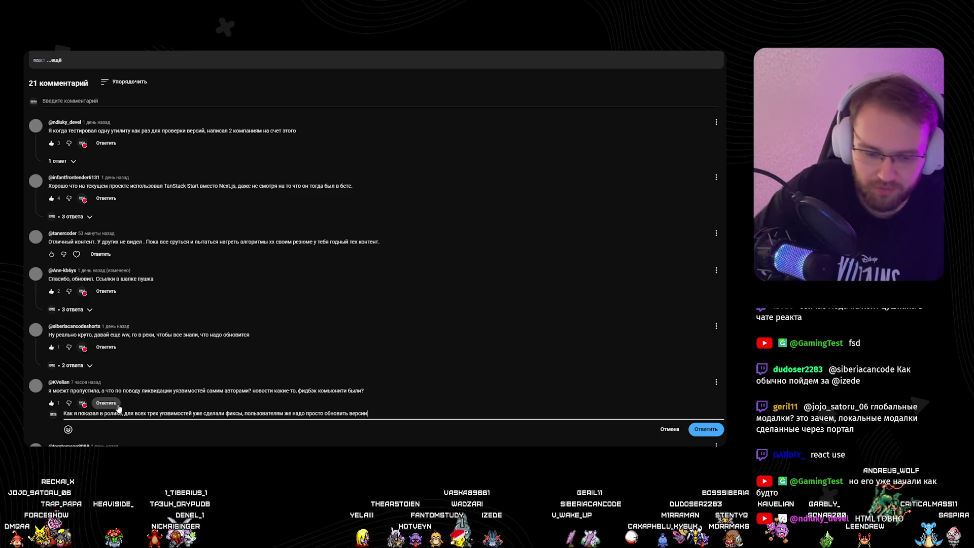
{"action": "key", "text": "ctrl+Return"}
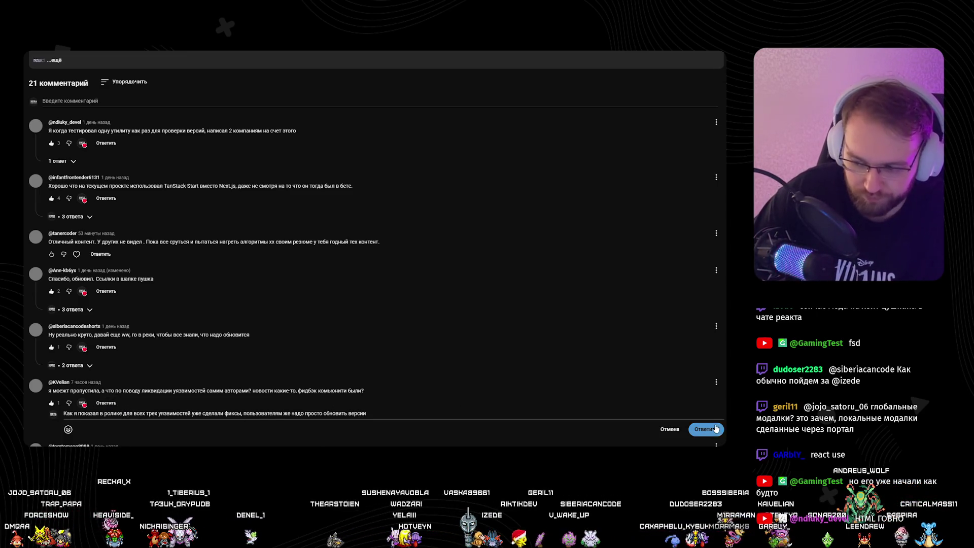
{"action": "scroll", "coordinate": [246, 316], "scroll_direction": "up", "scroll_amount": 2}
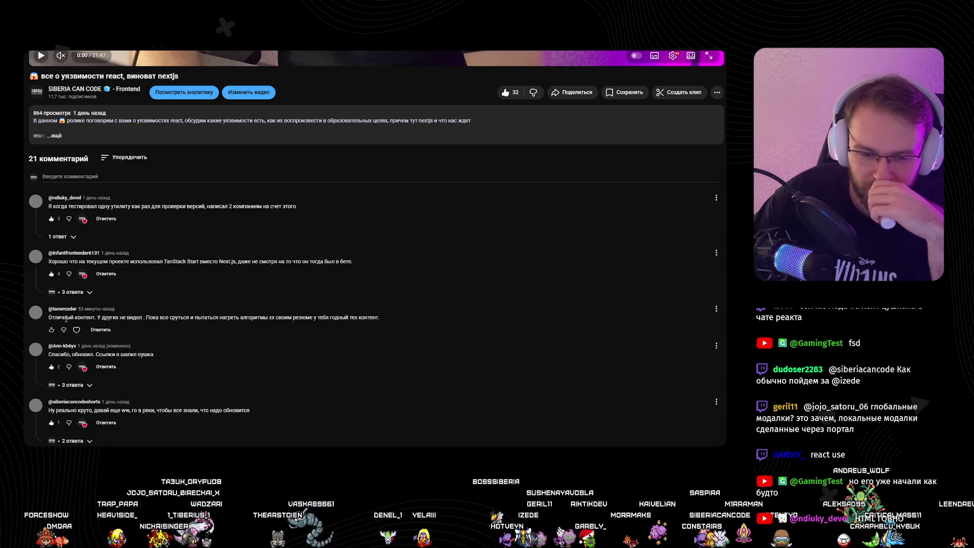
Step: Like and heart the comment praising the content and post a thank-you reply to it
{"action": "left_click", "coordinate": [51, 329]}
{"action": "left_click", "coordinate": [76, 329]}
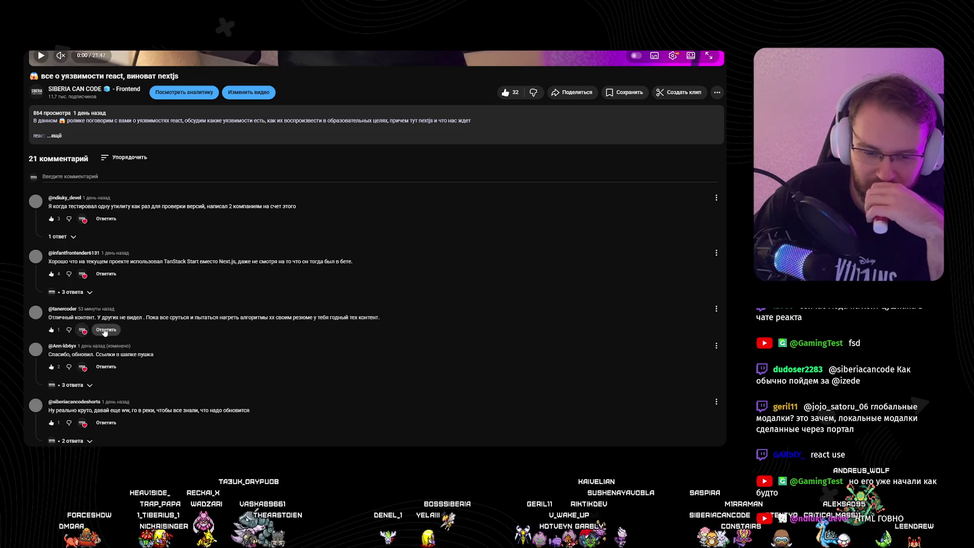
{"action": "left_click", "coordinate": [106, 329]}
{"action": "type", "text": "Ог"}
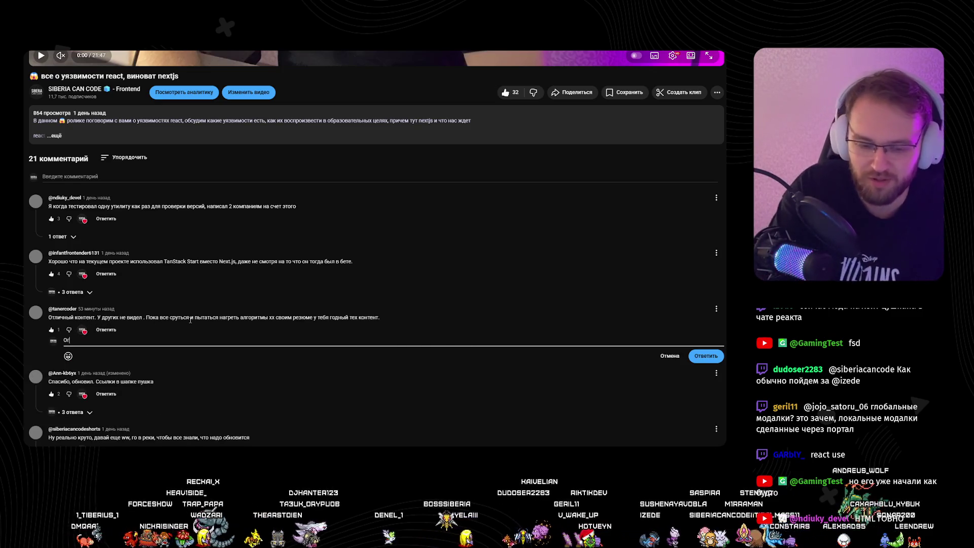
{"action": "type", "text": "ромное спасибо, будем и дальше не греть"}
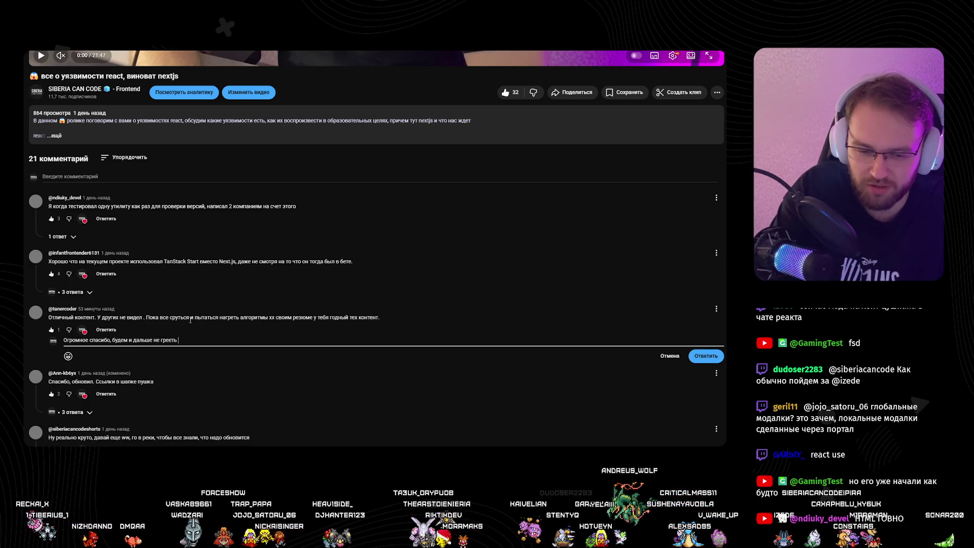
{"action": "type", "text": "в"}
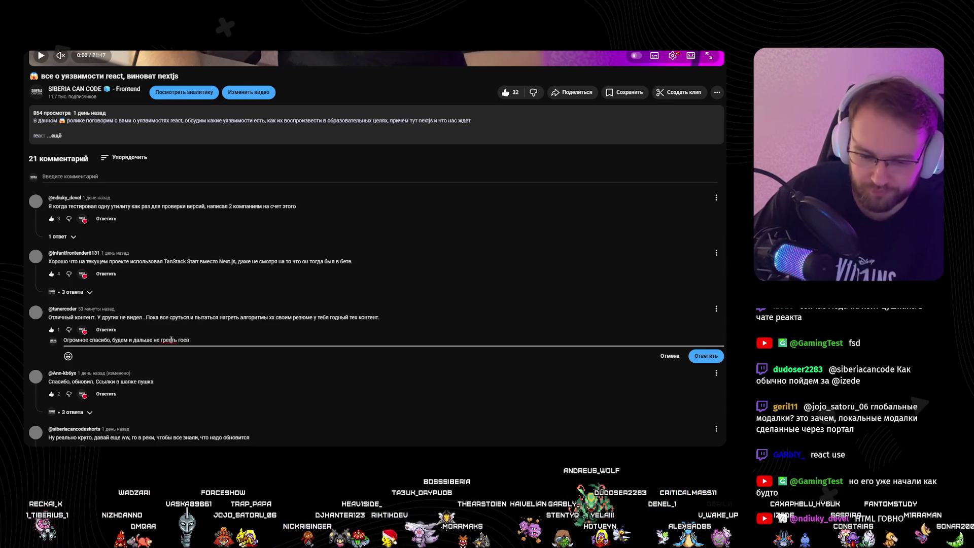
{"action": "left_click", "coordinate": [705, 355]}
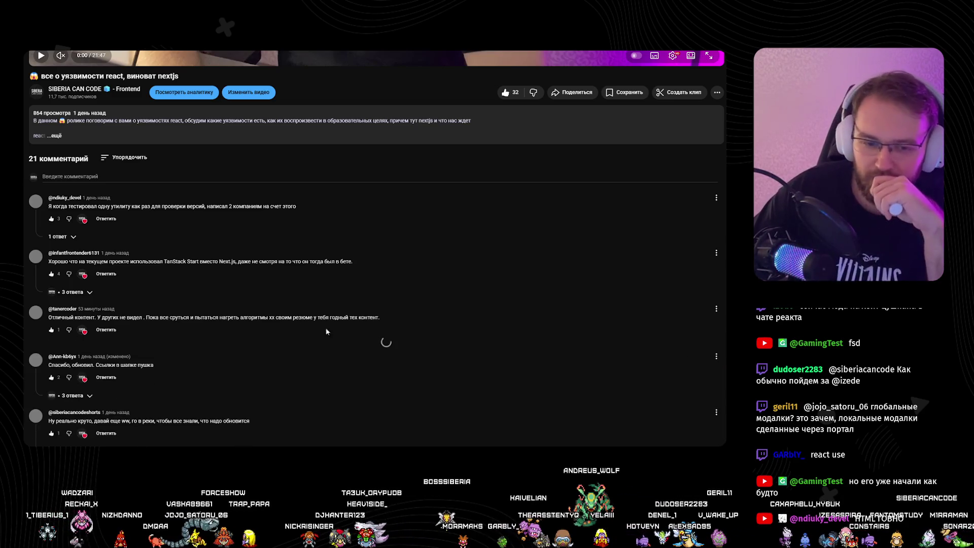
{"action": "scroll", "coordinate": [279, 317], "scroll_direction": "up", "scroll_amount": 10}
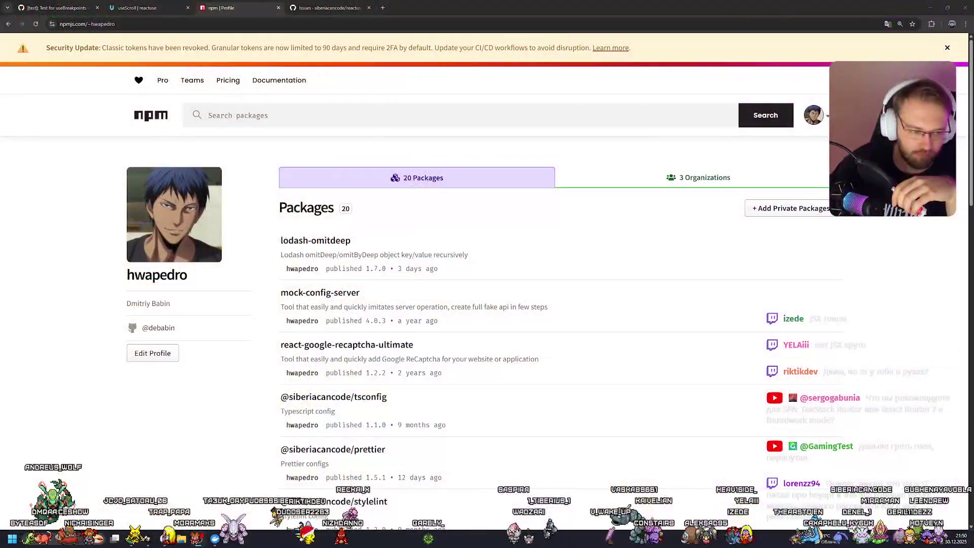
{"action": "scroll", "coordinate": [344, 271], "scroll_direction": "down", "scroll_amount": 15}
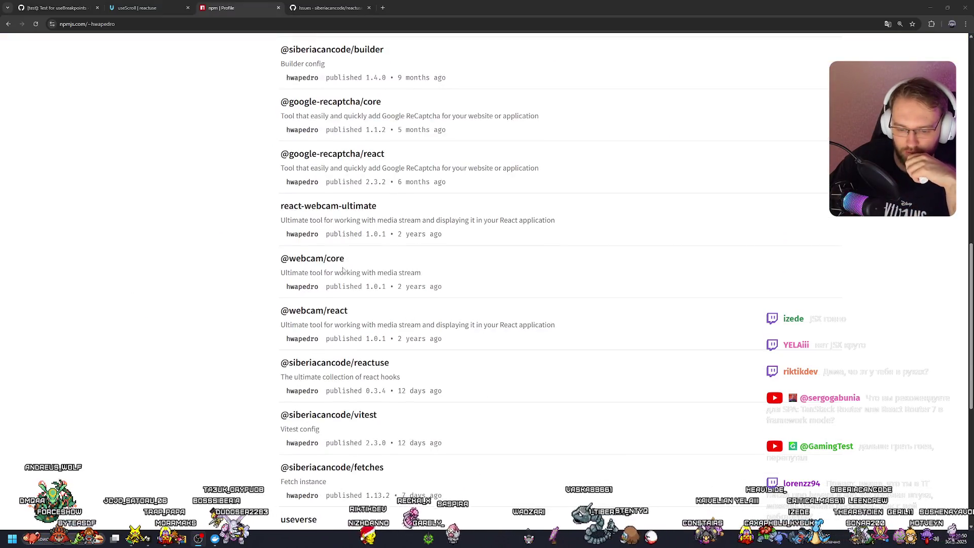
{"action": "key", "text": "F5"}
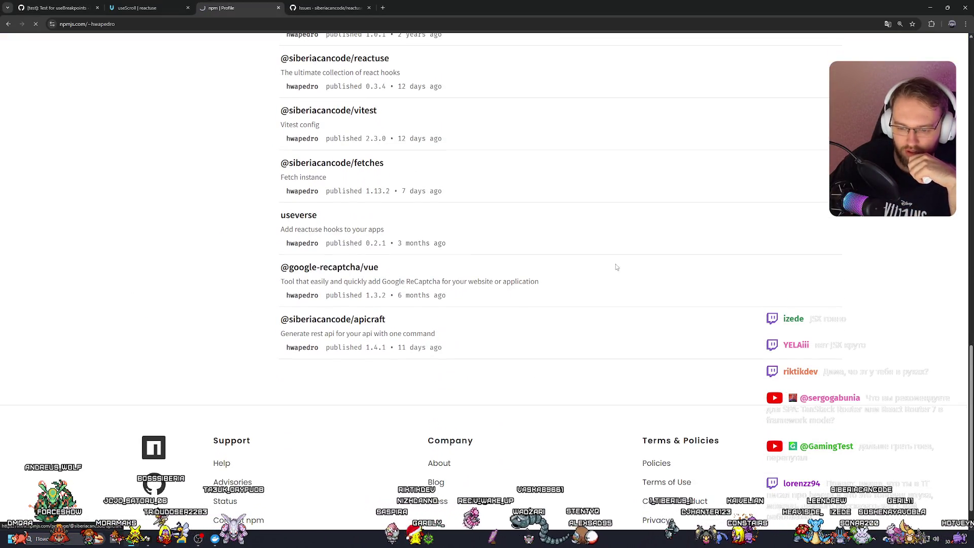
{"action": "scroll", "coordinate": [567, 303], "scroll_direction": "down", "scroll_amount": 2}
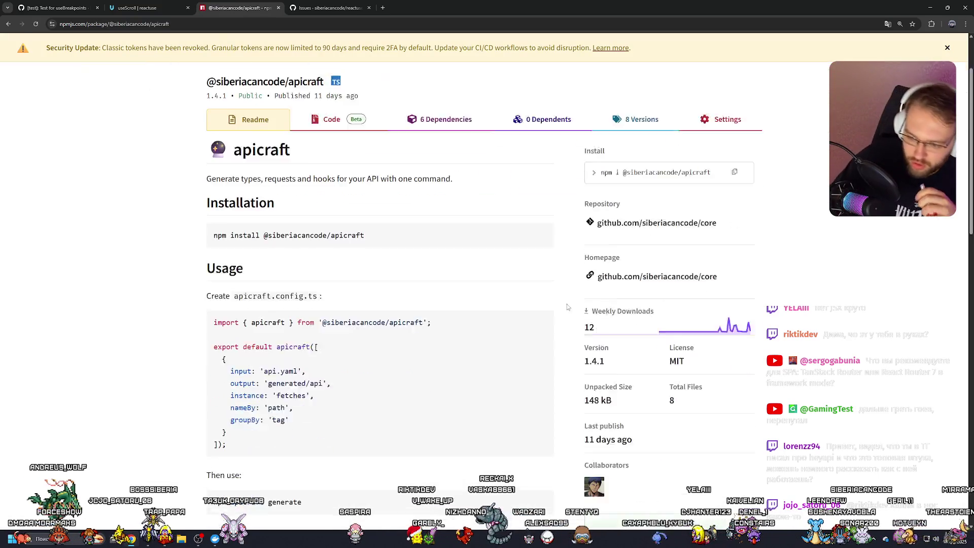
{"action": "scroll", "coordinate": [466, 266], "scroll_direction": "down", "scroll_amount": 2}
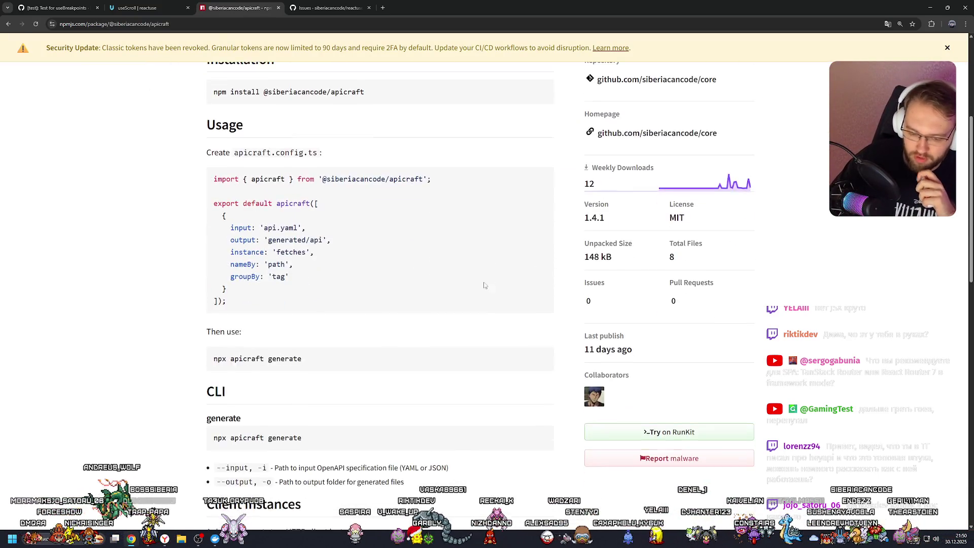
{"action": "scroll", "coordinate": [491, 281], "scroll_direction": "up", "scroll_amount": 2}
{"action": "left_click_drag", "start_coordinate": [224, 307], "coordinate": [334, 415]}
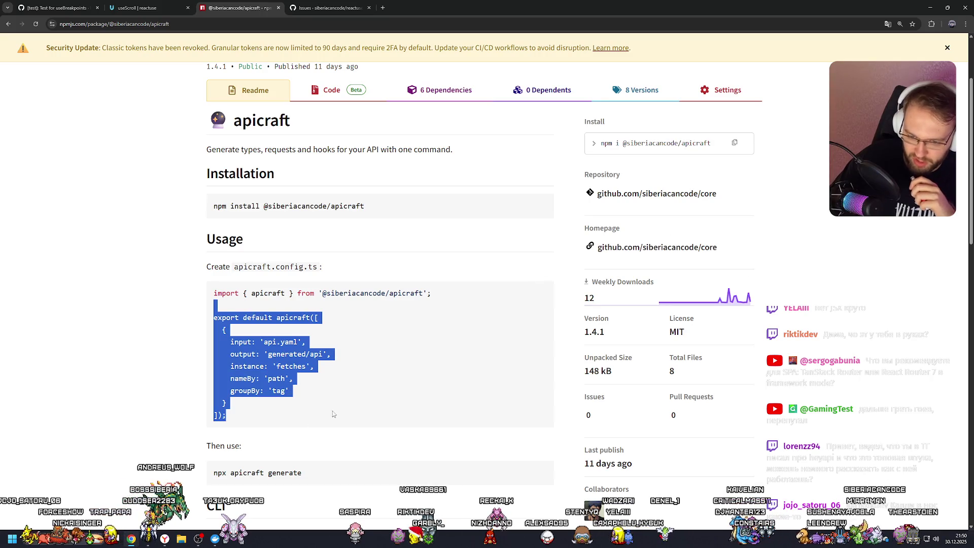
{"action": "left_click", "coordinate": [460, 346]}
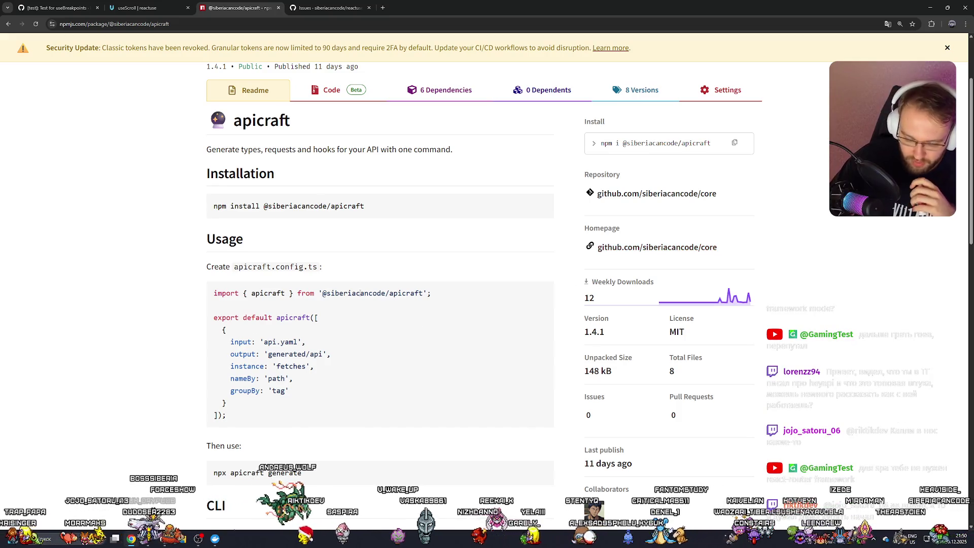
{"action": "left_click_drag", "start_coordinate": [215, 337], "coordinate": [327, 390]}
{"action": "left_click", "coordinate": [360, 381]}
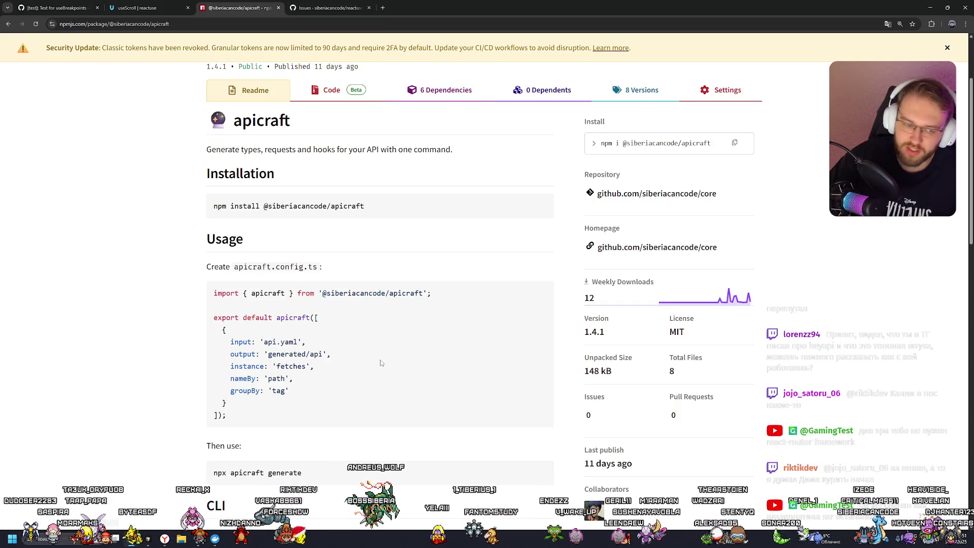
{"action": "left_click_drag", "start_coordinate": [226, 416], "coordinate": [213, 290]}
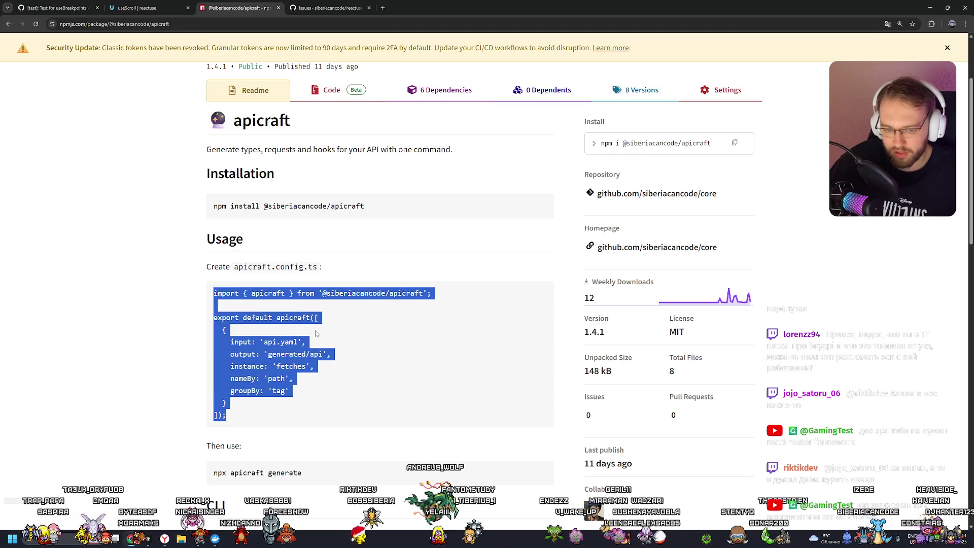
{"action": "left_click", "coordinate": [398, 339]}
{"action": "scroll", "coordinate": [393, 338], "scroll_direction": "down", "scroll_amount": 4}
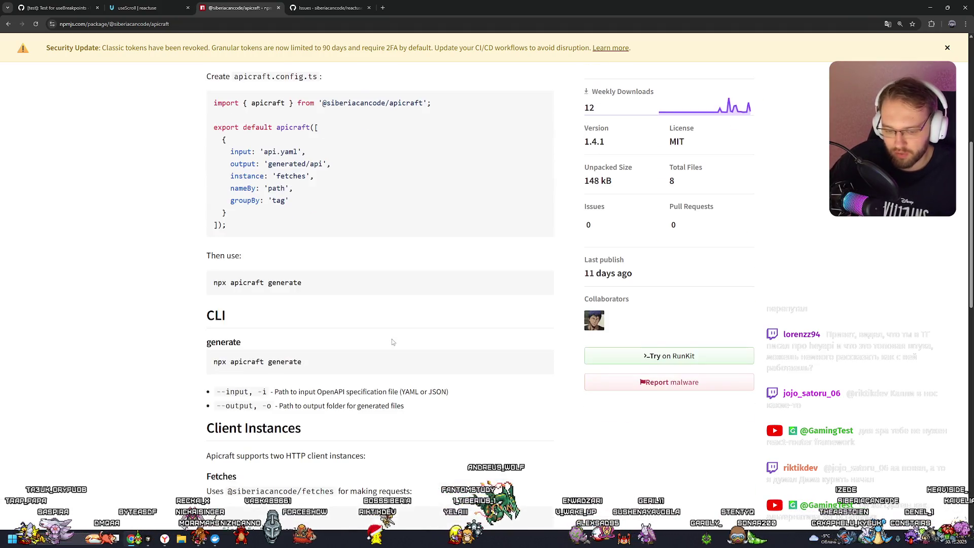
{"action": "scroll", "coordinate": [391, 339], "scroll_direction": "up", "scroll_amount": 3}
{"action": "scroll", "coordinate": [389, 346], "scroll_direction": "down", "scroll_amount": 5}
{"action": "scroll", "coordinate": [389, 349], "scroll_direction": "down", "scroll_amount": 5}
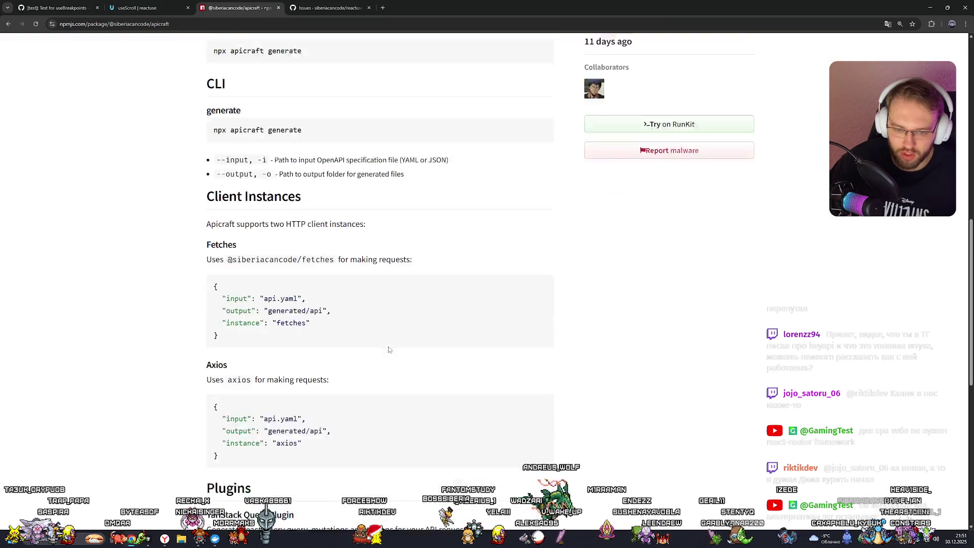
{"action": "scroll", "coordinate": [386, 350], "scroll_direction": "up", "scroll_amount": 11}
{"action": "mouse_move", "coordinate": [214, 328]}
{"action": "left_mouse_down"}
{"action": "mouse_move", "coordinate": [228, 454]}
{"action": "mouse_move", "coordinate": [213, 328]}
{"action": "left_mouse_up"}
{"action": "left_click", "coordinate": [228, 454]}
{"action": "scroll", "coordinate": [289, 307], "scroll_direction": "down", "scroll_amount": 10}
{"action": "scroll", "coordinate": [288, 307], "scroll_direction": "up", "scroll_amount": 10}
{"action": "left_click", "coordinate": [410, 371]}
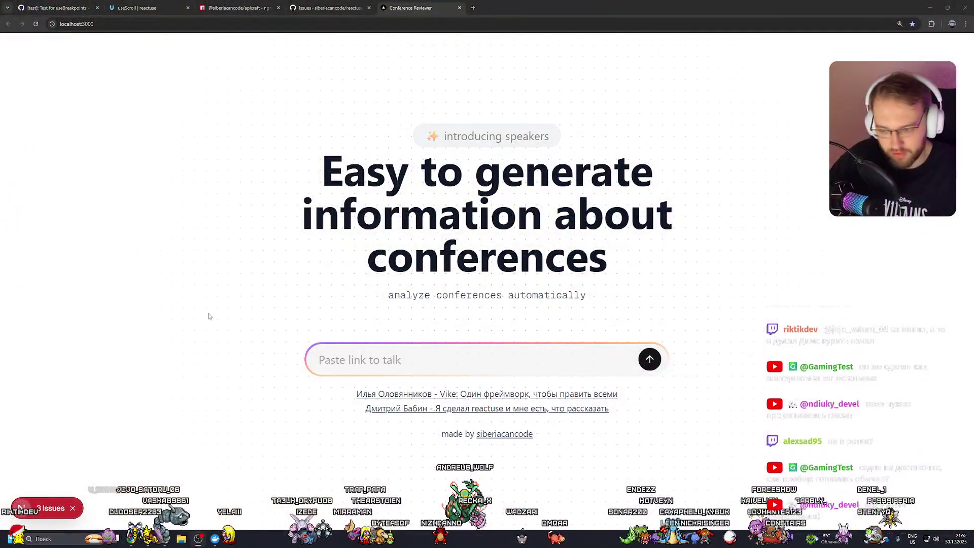
Step: Zoom the Conference Reviewer page out and back in twice
{"action": "key", "text": "ctrl+minus"}
{"action": "key", "text": "ctrl+plus"}
{"action": "key", "text": "ctrl+minus"}
{"action": "key", "text": "ctrl+plus"}
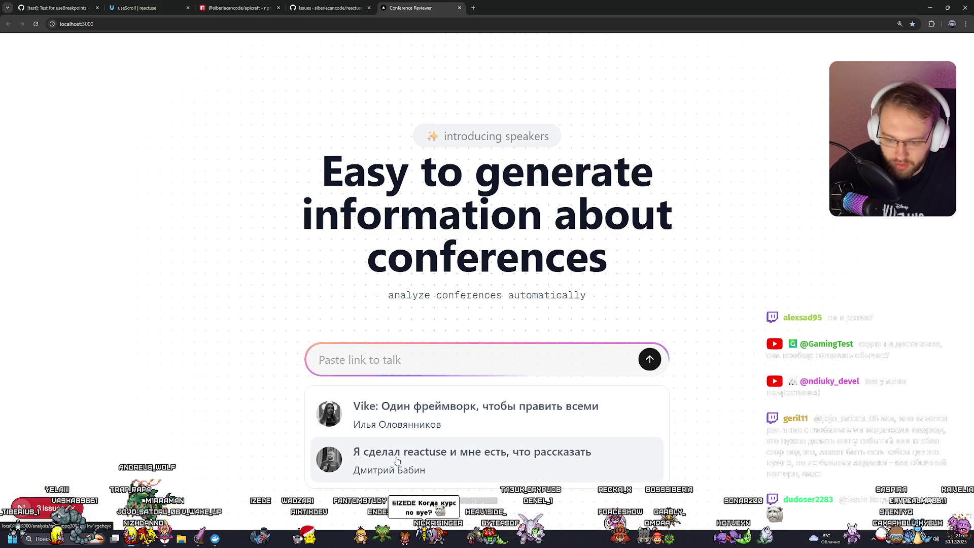
Step: Open a new browser tab showing the Google start page
{"action": "left_click", "coordinate": [473, 7]}
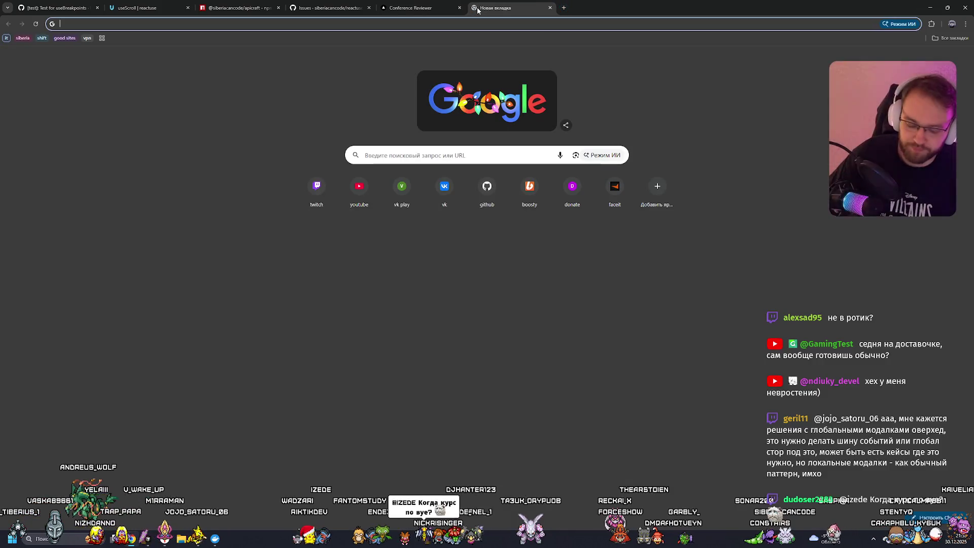
Step: Search Google for the speaker with holyjs and open their HolyJS 2025 Spring page
{"action": "type", "text": "izede "}
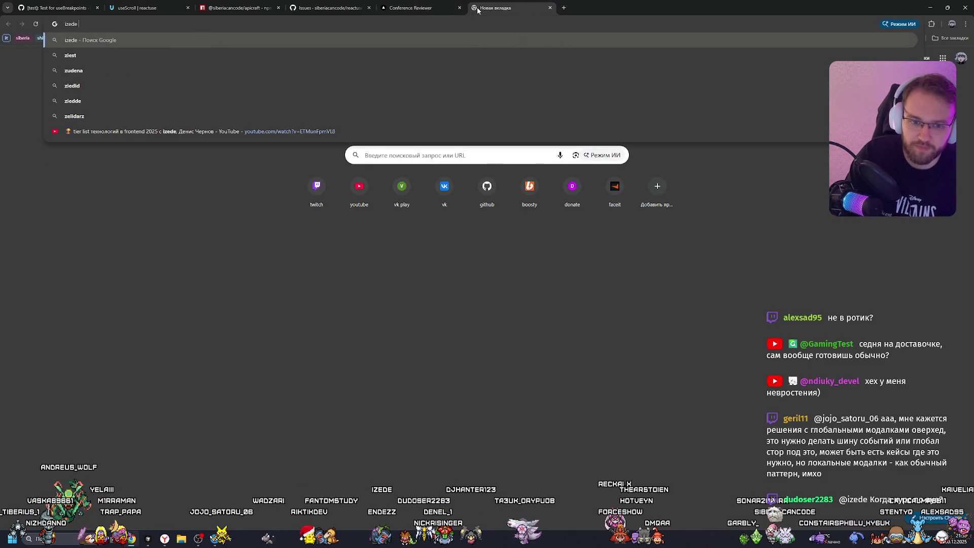
{"action": "type", "text": "denis "}
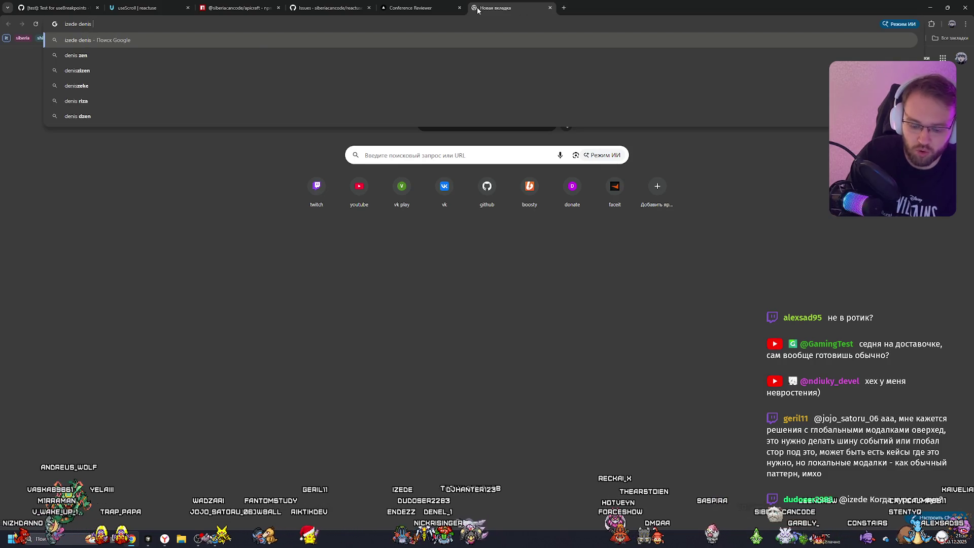
{"action": "type", "text": "holyjs"}
{"action": "key", "text": "Return"}
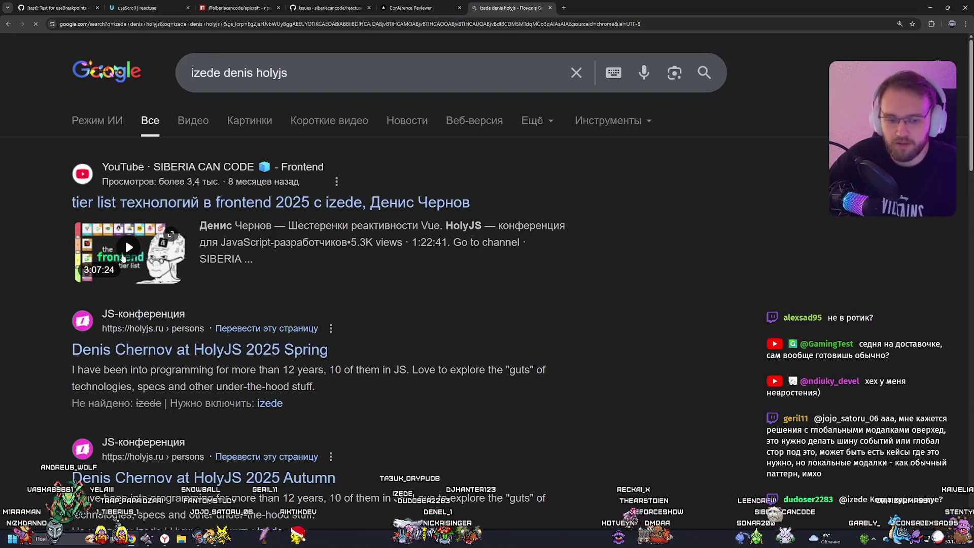
{"action": "scroll", "coordinate": [146, 289], "scroll_direction": "down", "scroll_amount": 1}
{"action": "left_click", "coordinate": [127, 276]}
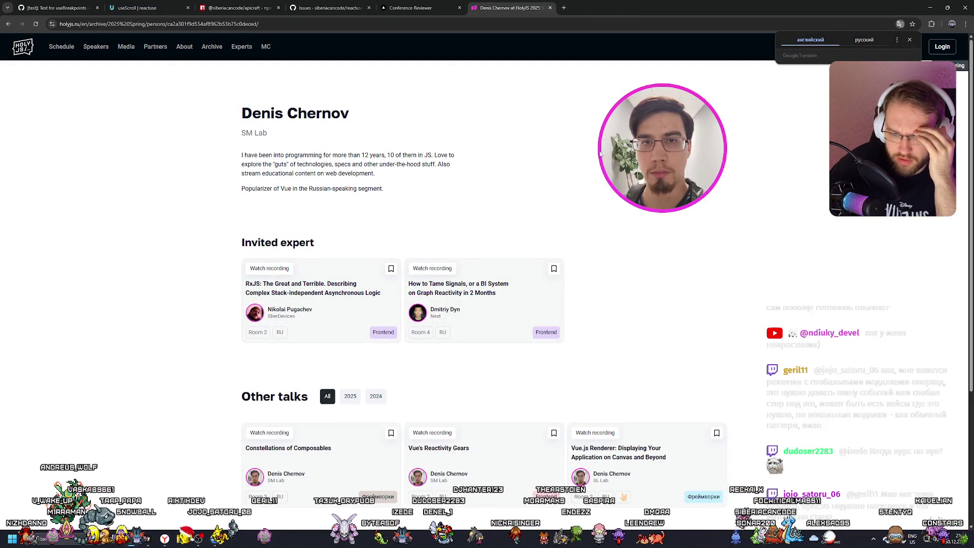
Step: Open the Constellations of Composables talk in Russian, select its URL, and return to Conference Reviewer
{"action": "scroll", "coordinate": [466, 169], "scroll_direction": "down", "scroll_amount": 3}
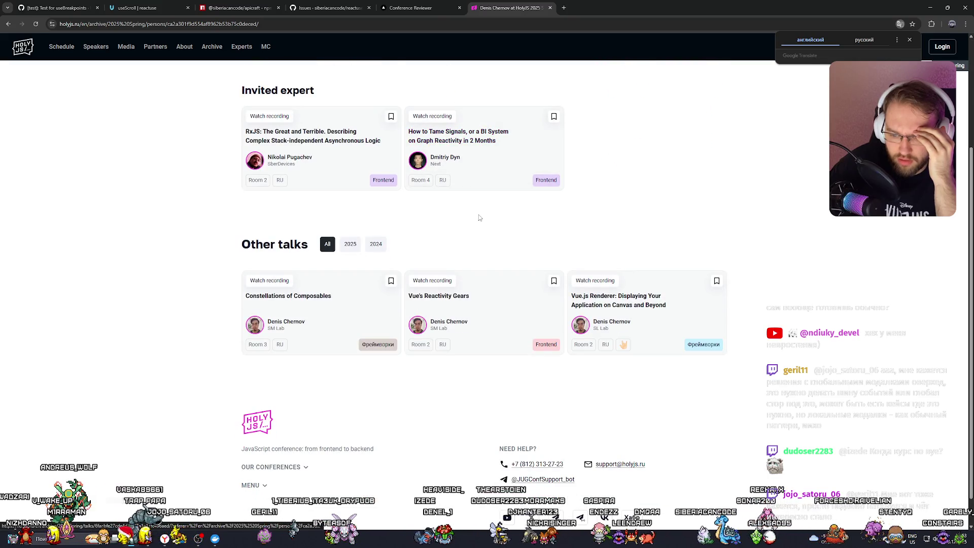
{"action": "left_click", "coordinate": [363, 287]}
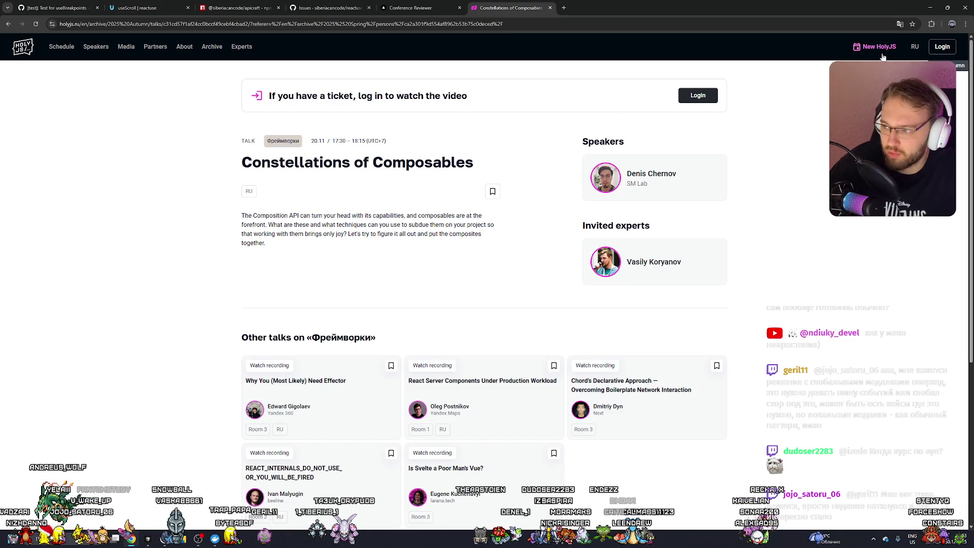
{"action": "left_click", "coordinate": [916, 47]}
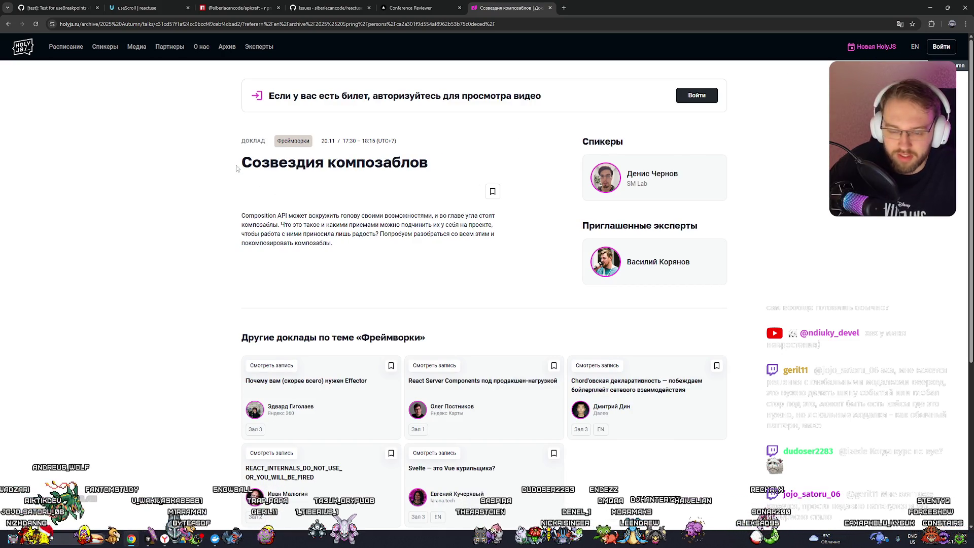
{"action": "left_click", "coordinate": [213, 24]}
{"action": "left_click", "coordinate": [400, 7]}
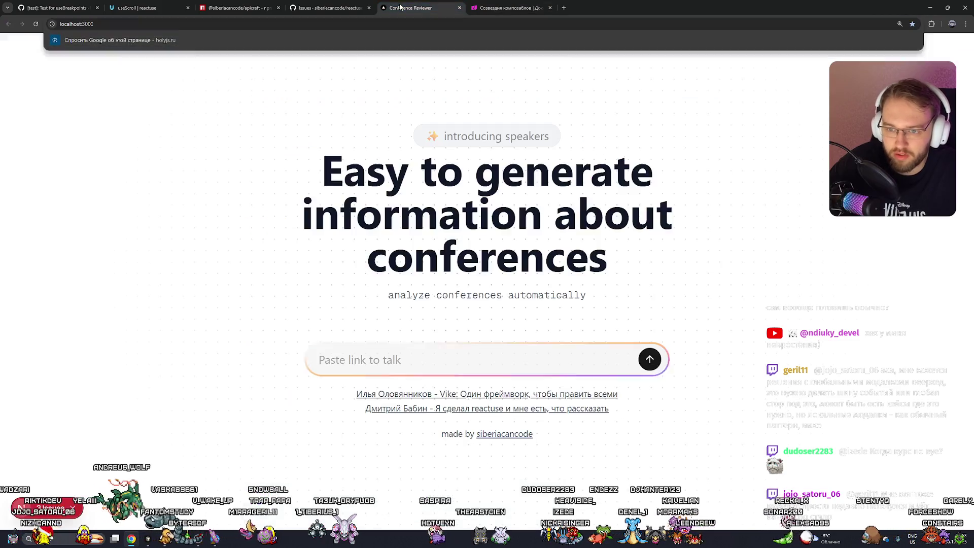
Step: Submit the Russian HolyJS talk link for analysis, page through the resulting errors, and return to the HolyJS tab
{"action": "key", "text": "ctrl+v"}
{"action": "key", "text": "Return"}
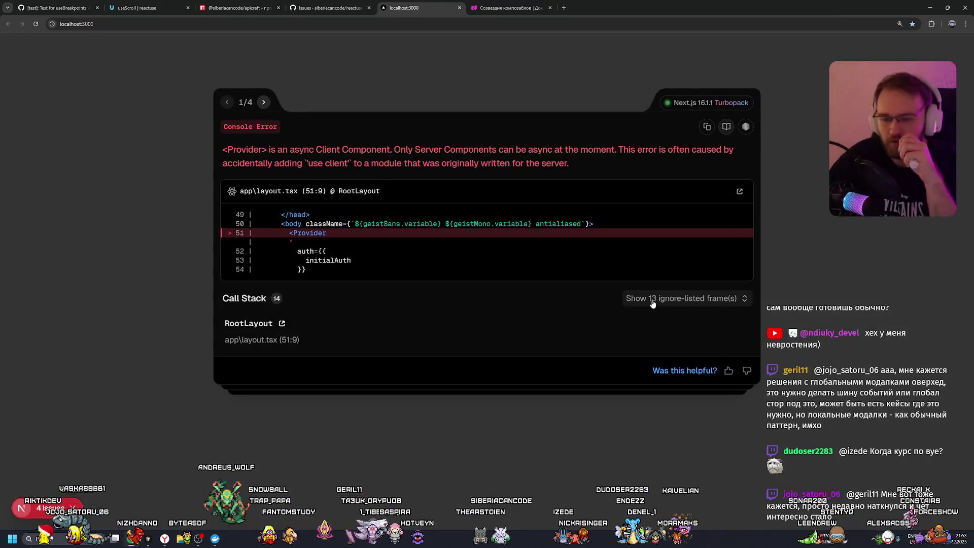
{"action": "left_click", "coordinate": [264, 102]}
{"action": "left_click", "coordinate": [264, 102]}
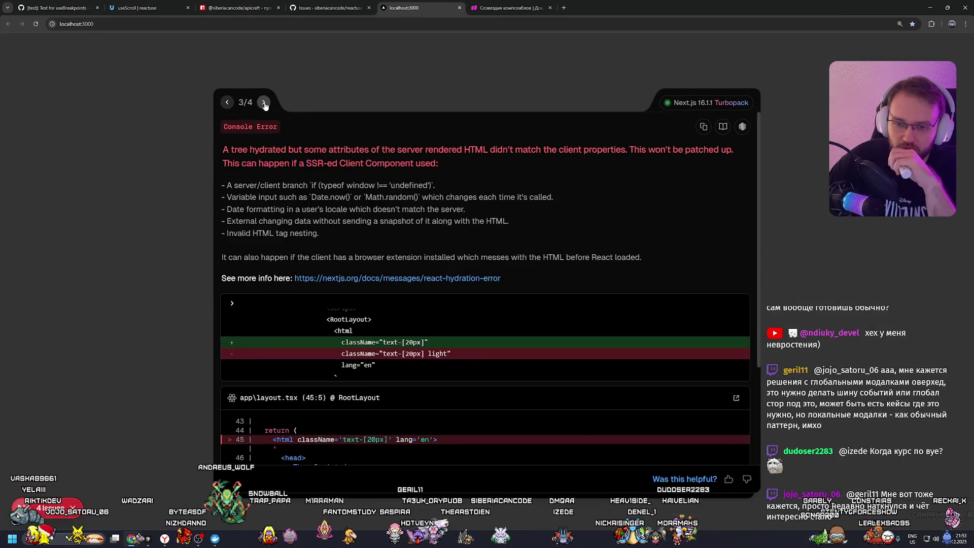
{"action": "left_click", "coordinate": [264, 102]}
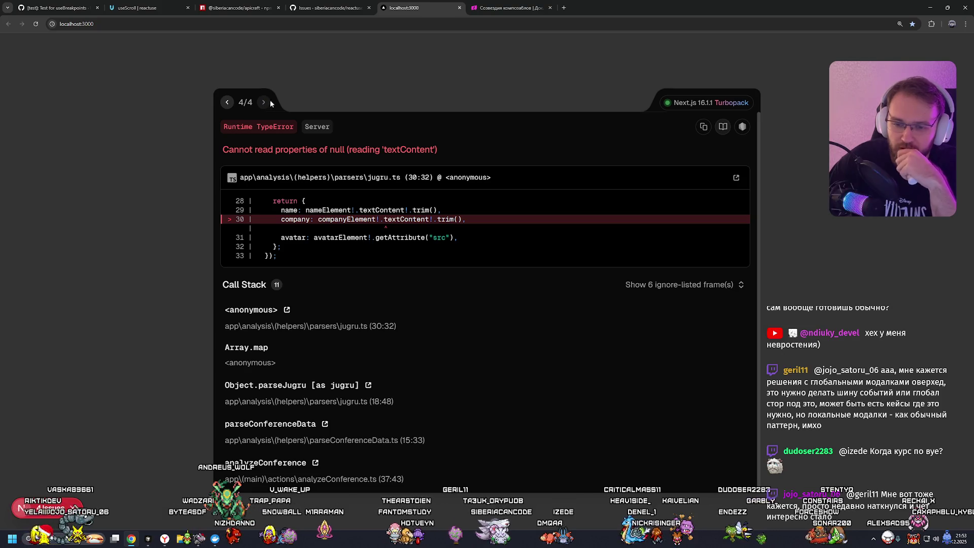
{"action": "left_click", "coordinate": [234, 102]}
{"action": "left_click", "coordinate": [532, 3]}
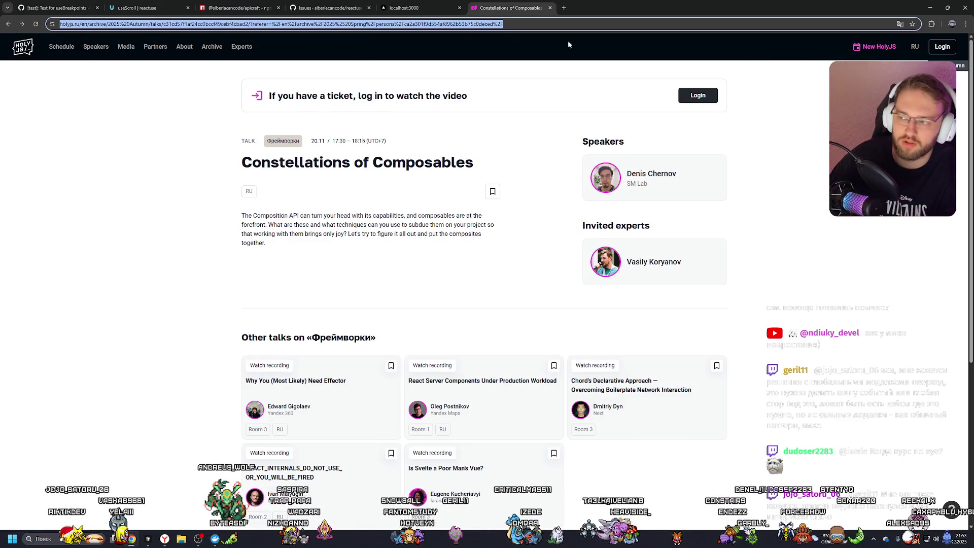
Step: Return to the Google results and search for the speaker's name plus holyjs
{"action": "key", "text": "alt+Left"}
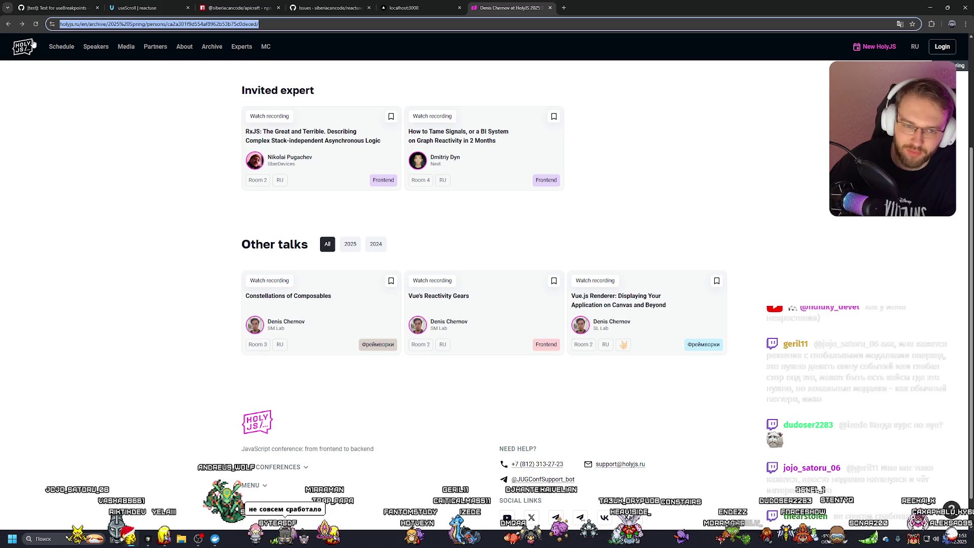
{"action": "key", "text": "alt+Left"}
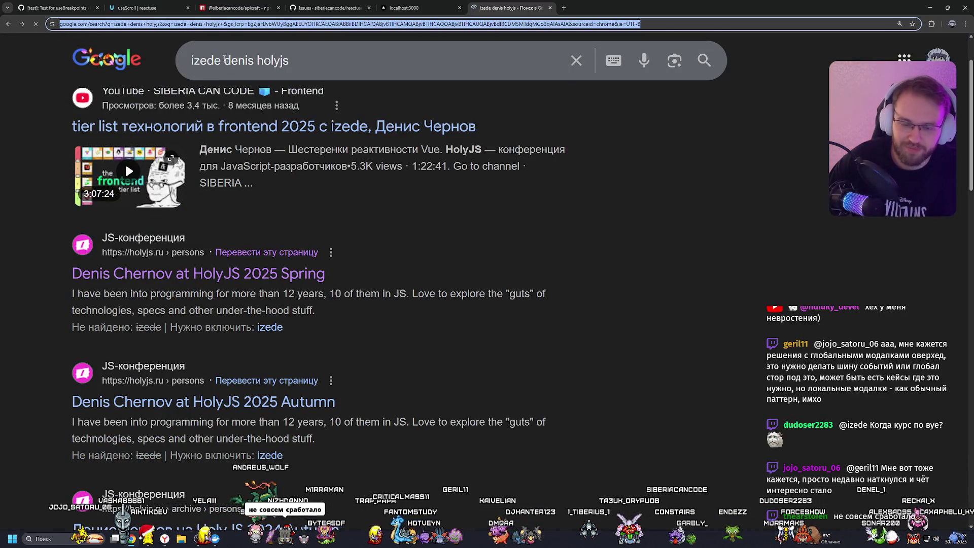
{"action": "double_click", "coordinate": [173, 61]}
{"action": "type", "text": "niv"}
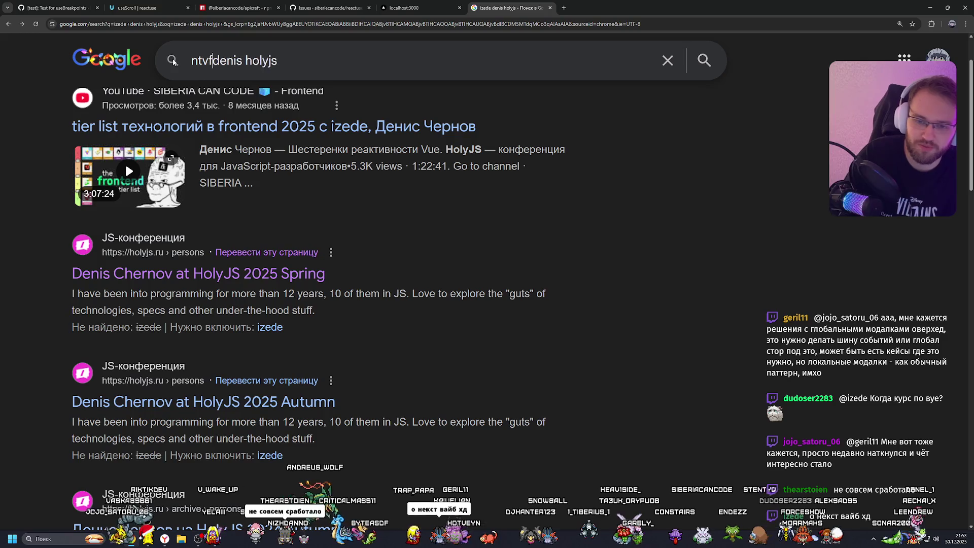
{"action": "key", "text": "BackSpace"}
{"action": "key", "text": "BackSpace"}
{"action": "key", "text": "BackSpace"}
{"action": "type", "text": "тема сенюков"}
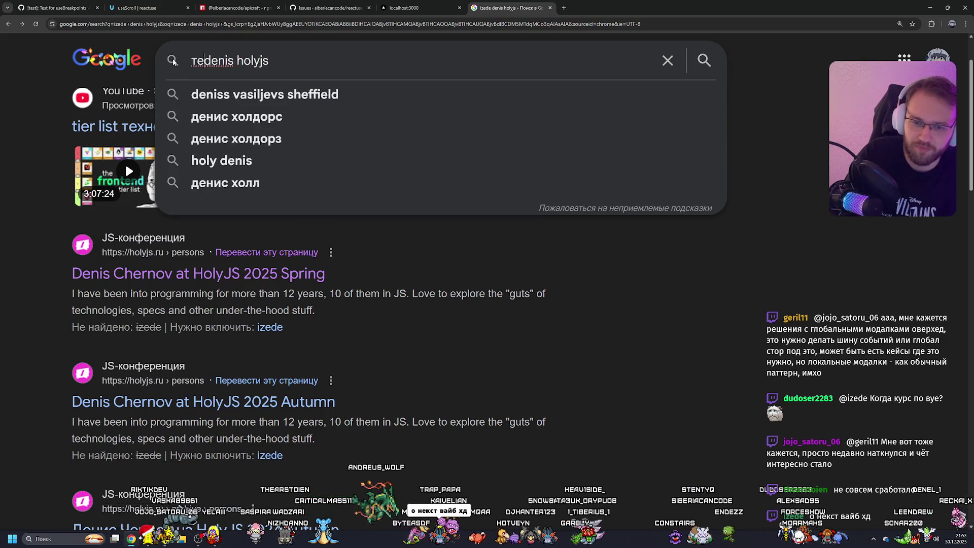
{"action": "key", "text": "shift+Right"}
{"action": "key", "text": "shift+Right"}
{"action": "key", "text": "shift+Right"}
{"action": "key", "text": "BackSpace"}
{"action": "key", "text": "Return"}
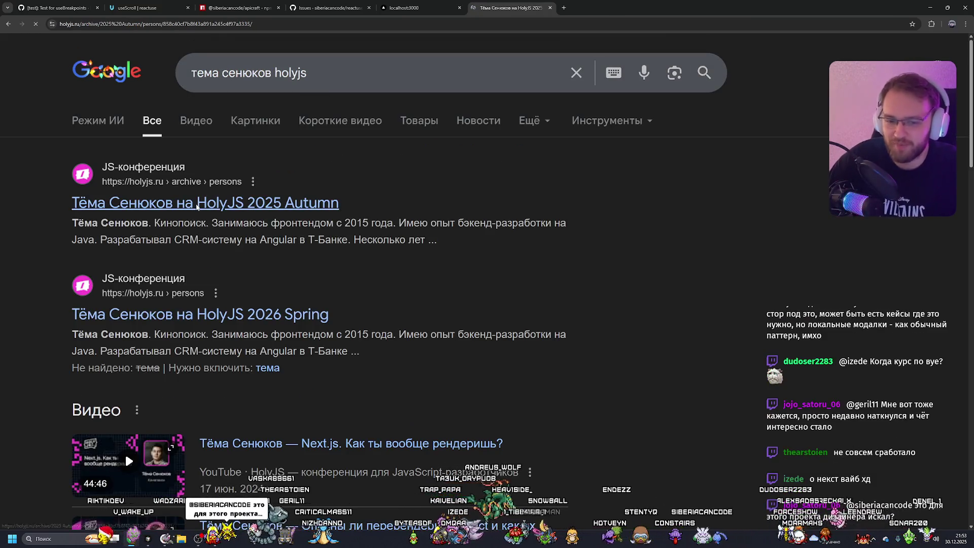
Step: Open the speaker's HolyJS 2025 Autumn page and the Next.js rendering talk, then reload the local app
{"action": "left_click", "coordinate": [228, 203]}
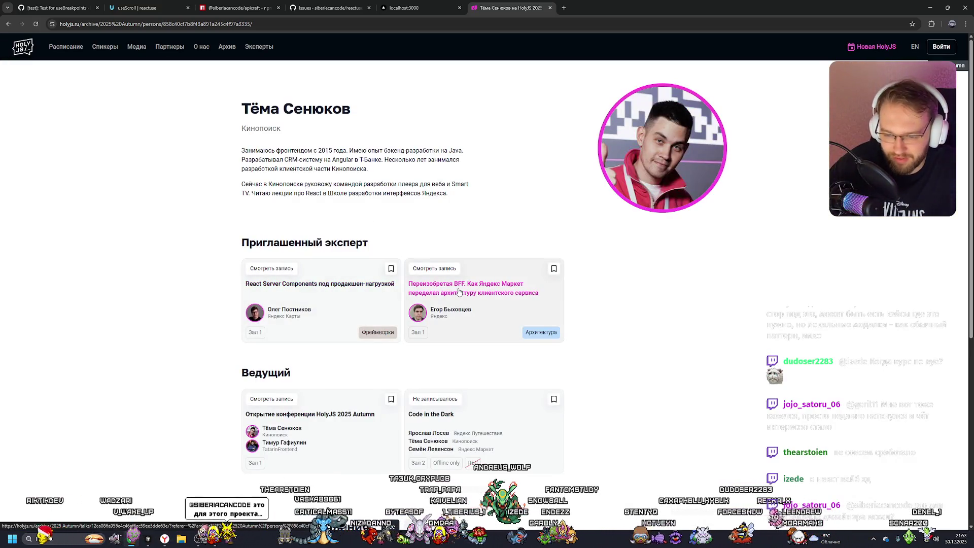
{"action": "scroll", "coordinate": [348, 326], "scroll_direction": "down", "scroll_amount": 3}
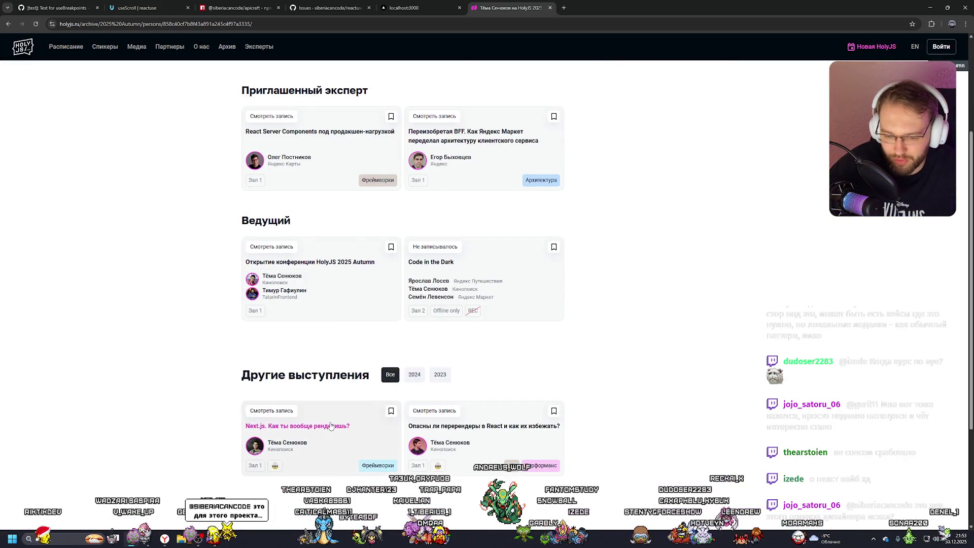
{"action": "left_click", "coordinate": [297, 426]}
{"action": "left_click", "coordinate": [435, 13]}
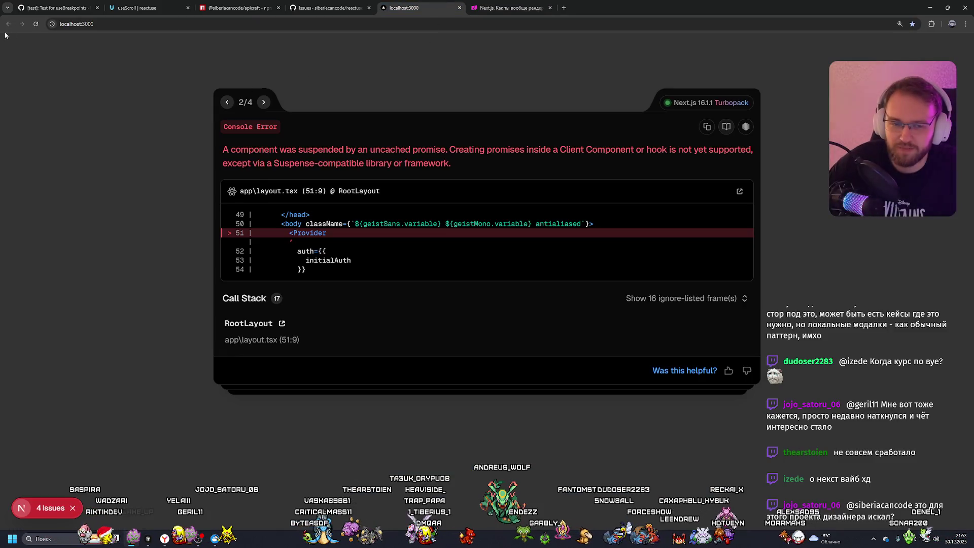
{"action": "key", "text": "F5"}
Step: Paste the HolyJS talk link into 'Paste link to talk' and compare the generated page with HolyJS
{"action": "left_click", "coordinate": [477, 360]}
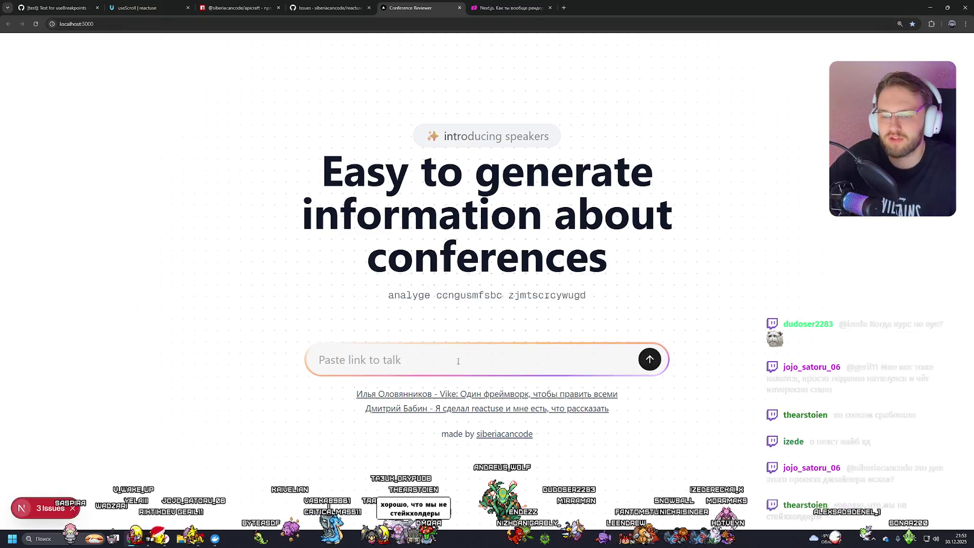
{"action": "key", "text": "ctrl+v"}
{"action": "key", "text": "Return"}
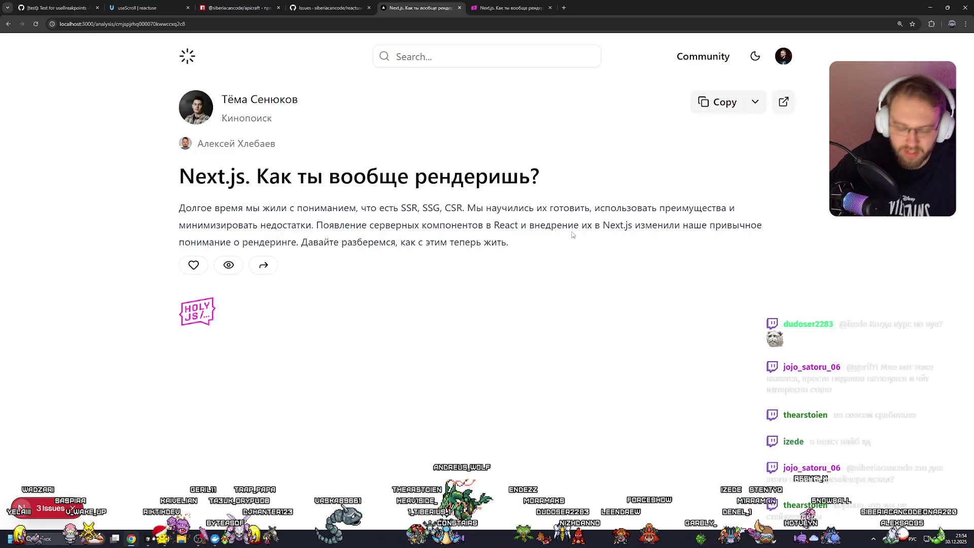
{"action": "key", "text": "ctrl+Tab"}
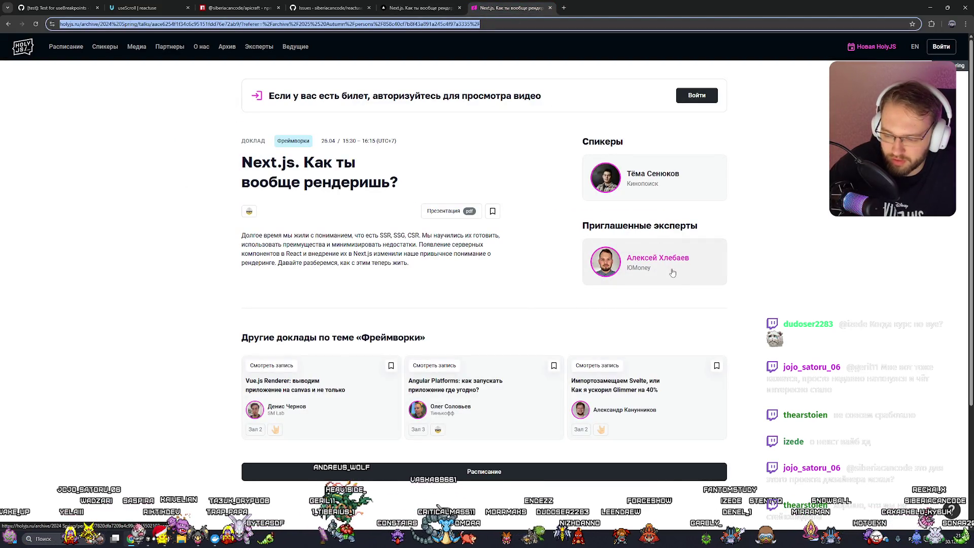
{"action": "left_click", "coordinate": [414, 8]}
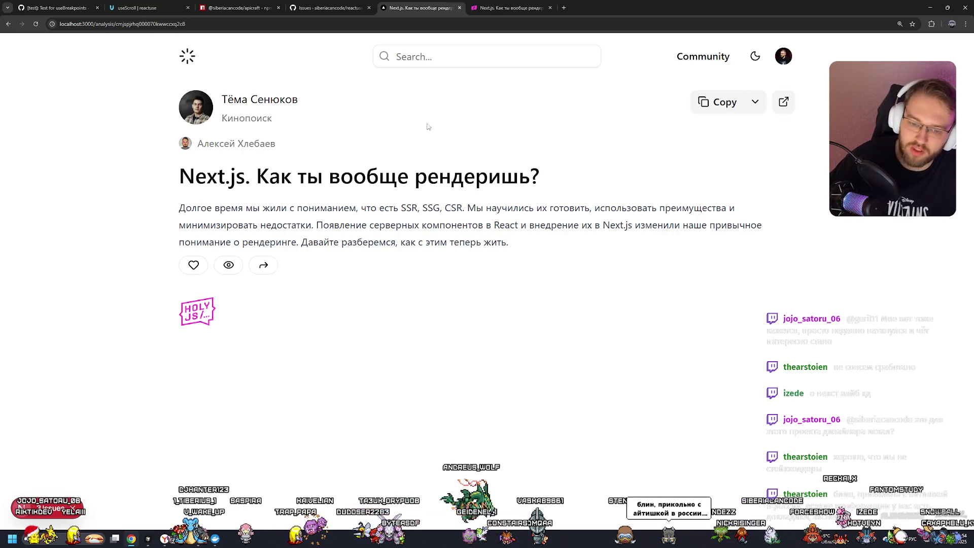
{"action": "left_click", "coordinate": [784, 101]}
Step: Like the Next.js rendering talk, reload to confirm the count, and open its HolyJS 2024 Spring page
{"action": "key", "text": "ctrl+shift+Tab"}
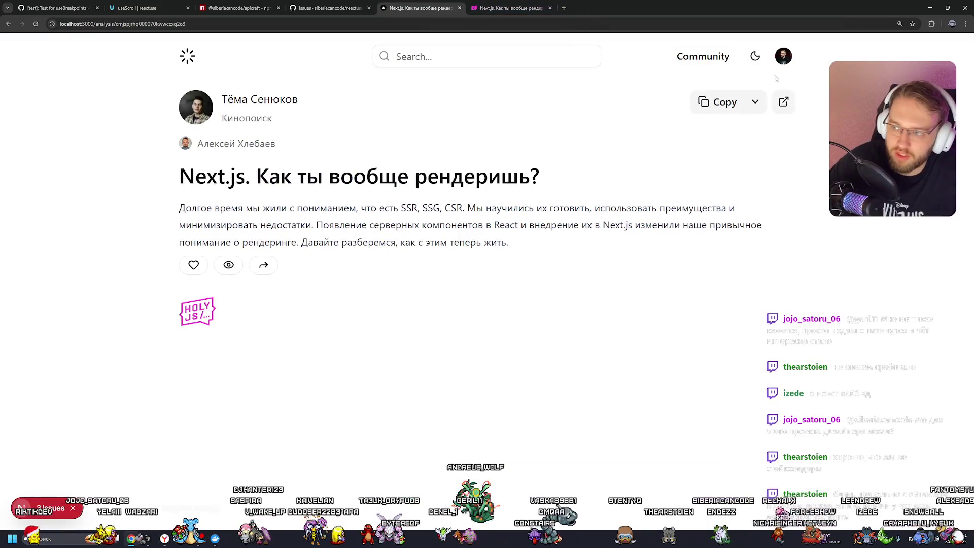
{"action": "left_click", "coordinate": [775, 56]}
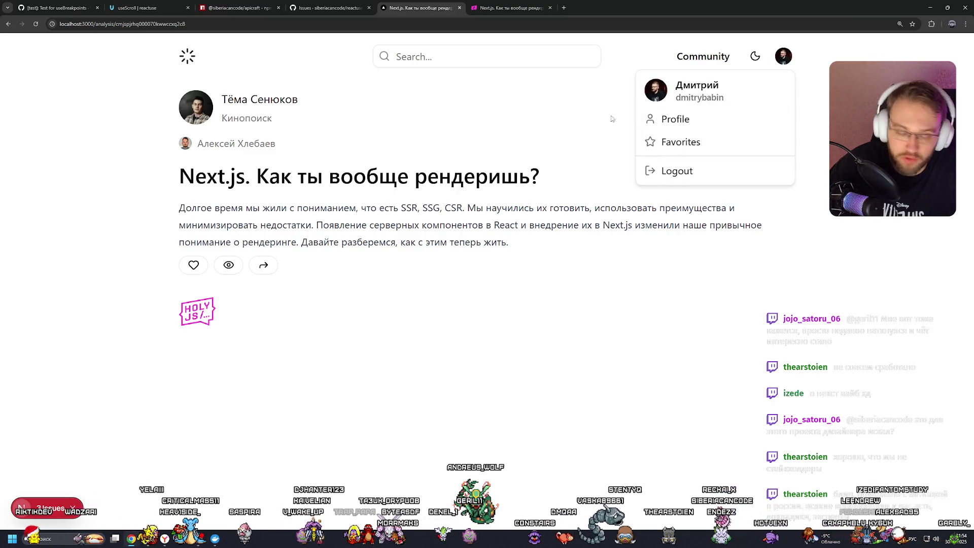
{"action": "left_click", "coordinate": [574, 121]}
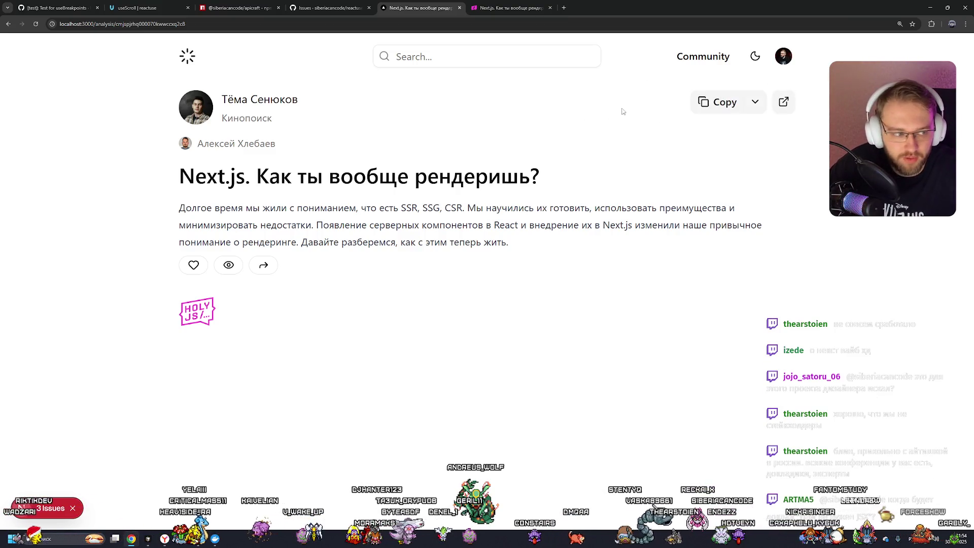
{"action": "left_click", "coordinate": [193, 265]}
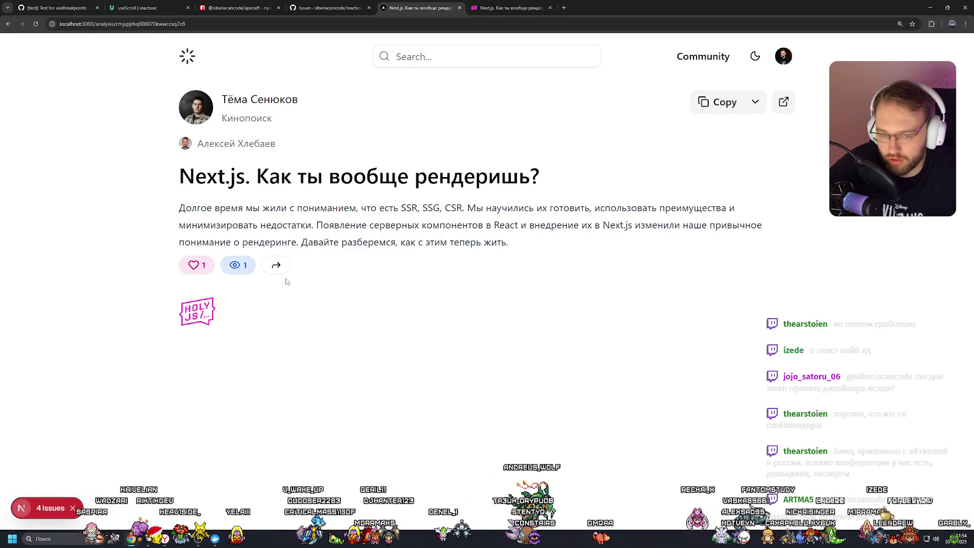
{"action": "key", "text": "F5"}
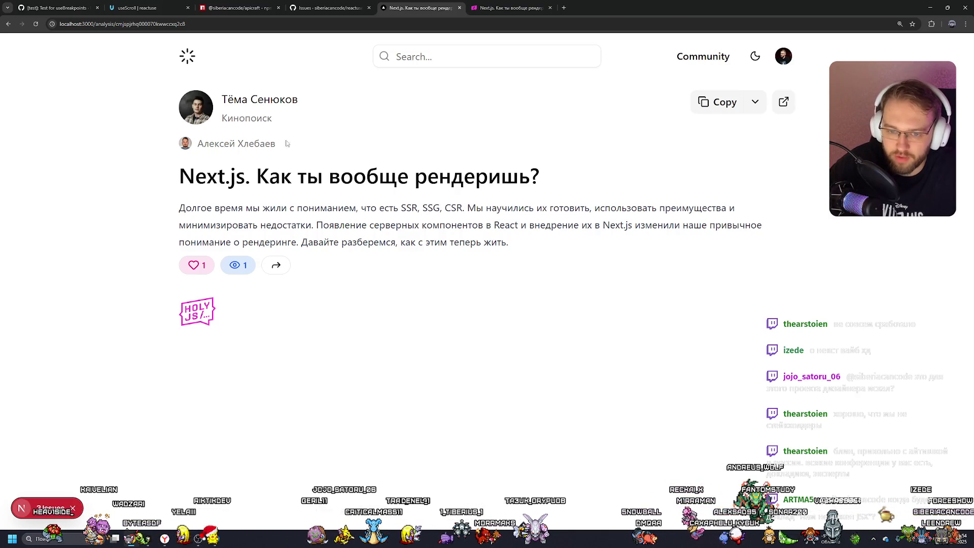
{"action": "left_click", "coordinate": [192, 318]}
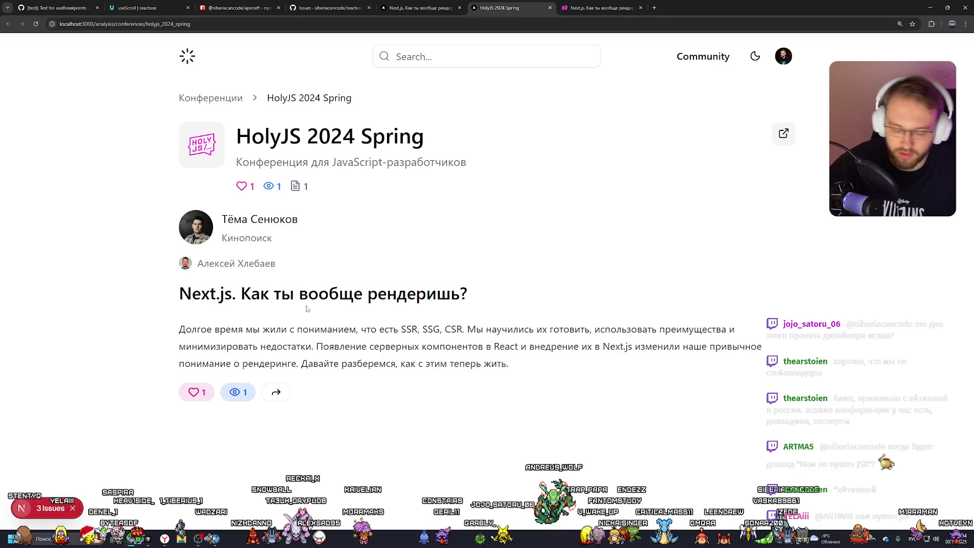
Step: Open the reactuse talk from site search, then its MoscowJS conference and the Конференции list
{"action": "left_click", "coordinate": [424, 59]}
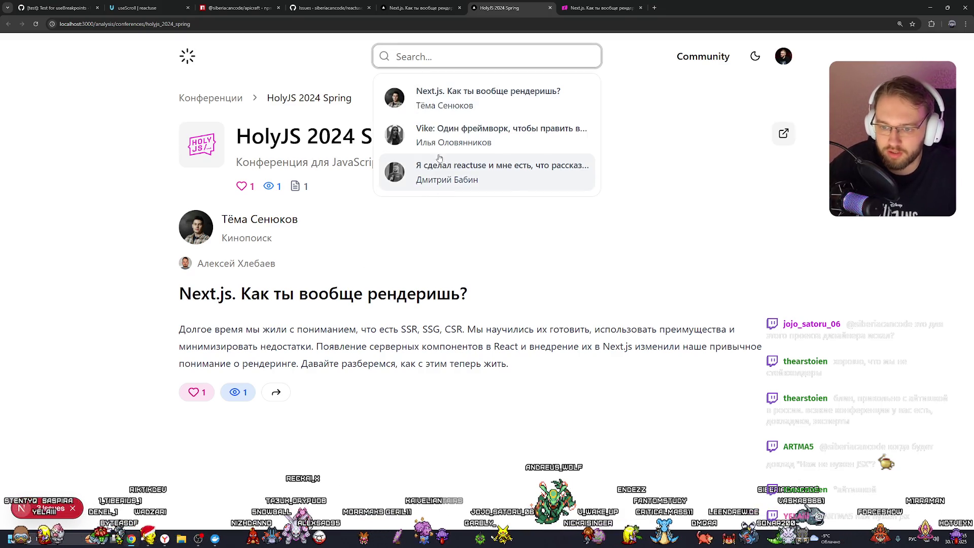
{"action": "left_click", "coordinate": [437, 169]}
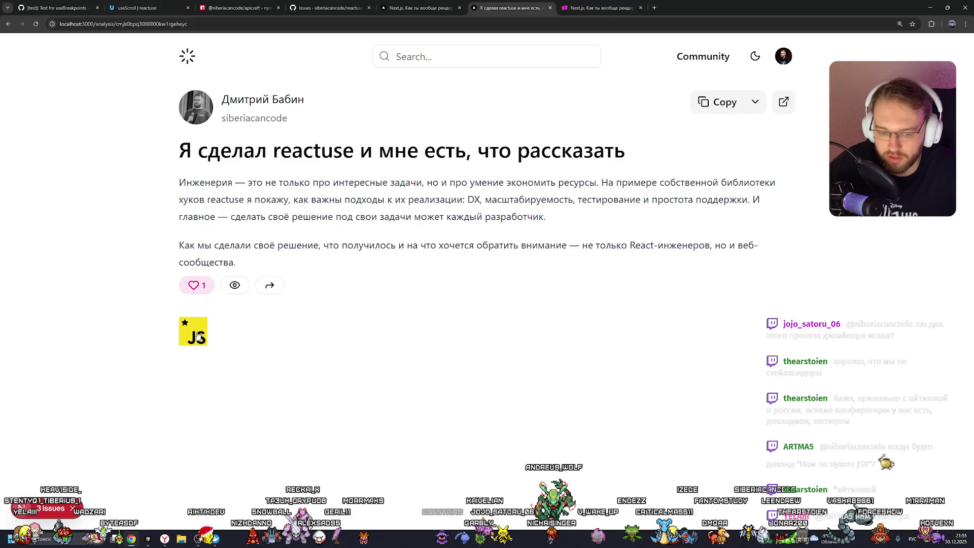
{"action": "left_click", "coordinate": [192, 333]}
{"action": "left_click", "coordinate": [213, 100]}
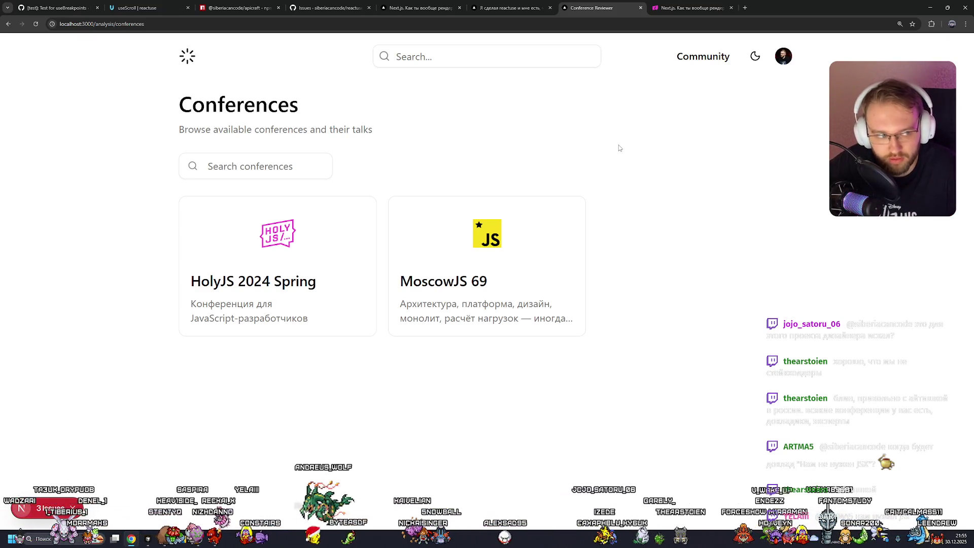
Step: Open MoscowJS 69, scroll over its Vike and reactuse talks, then open the Vike talk
{"action": "left_click", "coordinate": [489, 260]}
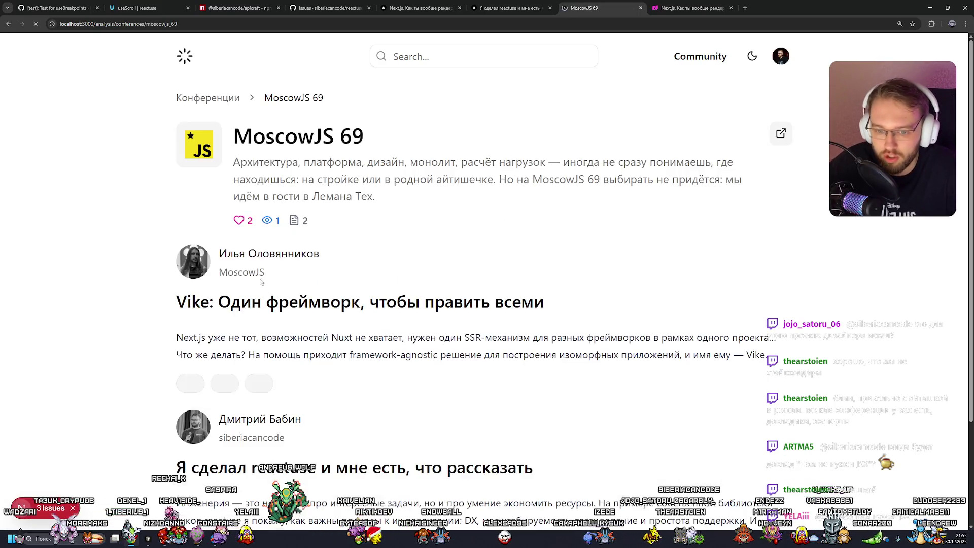
{"action": "scroll", "coordinate": [304, 281], "scroll_direction": "down", "scroll_amount": 3}
{"action": "scroll", "coordinate": [320, 284], "scroll_direction": "up", "scroll_amount": 1}
{"action": "scroll", "coordinate": [320, 284], "scroll_direction": "up", "scroll_amount": 2}
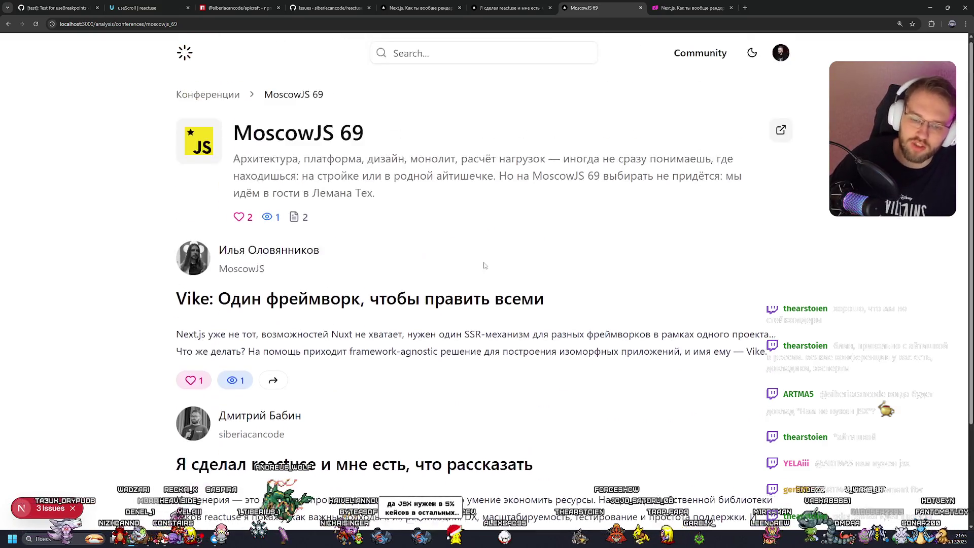
{"action": "scroll", "coordinate": [483, 263], "scroll_direction": "down", "scroll_amount": 3}
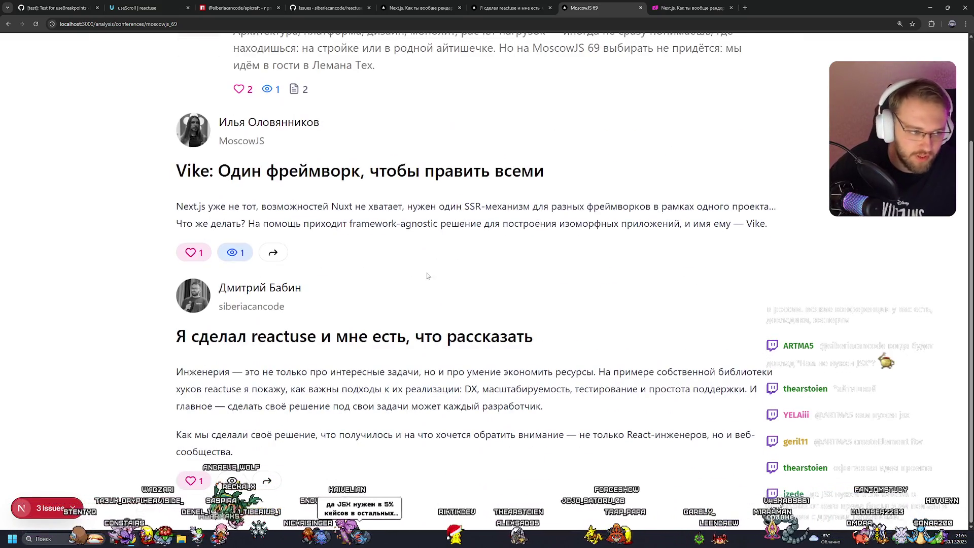
{"action": "scroll", "coordinate": [429, 278], "scroll_direction": "up", "scroll_amount": 3}
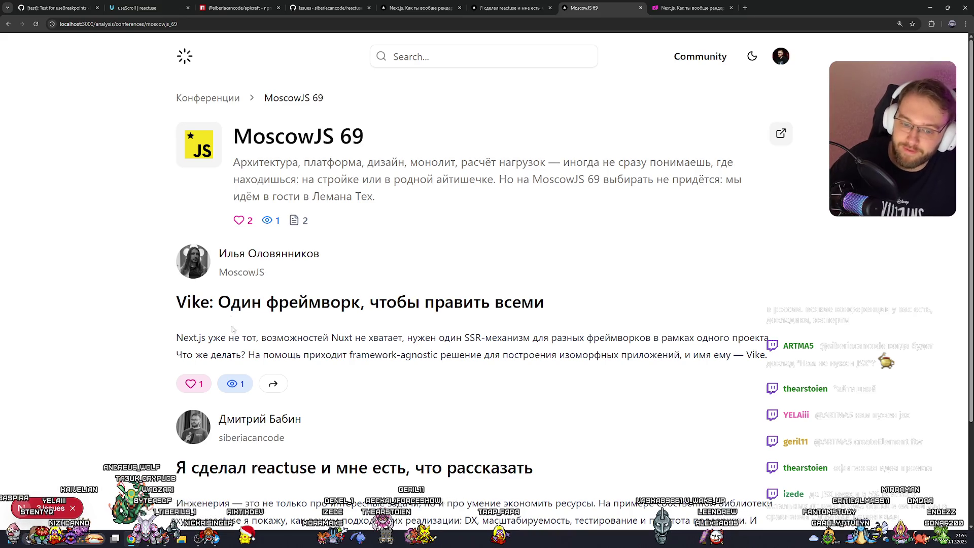
{"action": "left_click", "coordinate": [292, 302]}
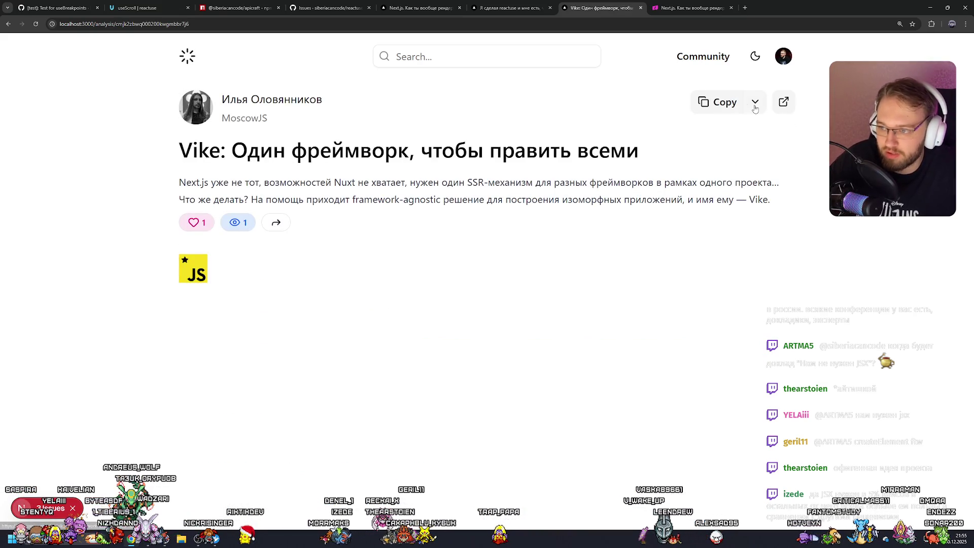
Step: Open developer tools, clear the console and paste the copied talk text into it
{"action": "right_click", "coordinate": [747, 110]}
{"action": "left_click", "coordinate": [680, 293]}
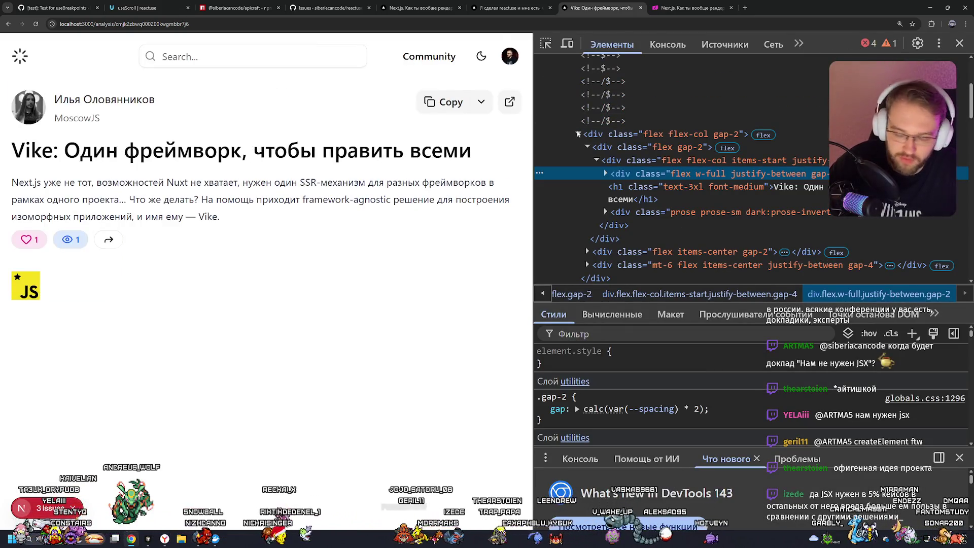
{"action": "key", "text": "ctrl+shift+j"}
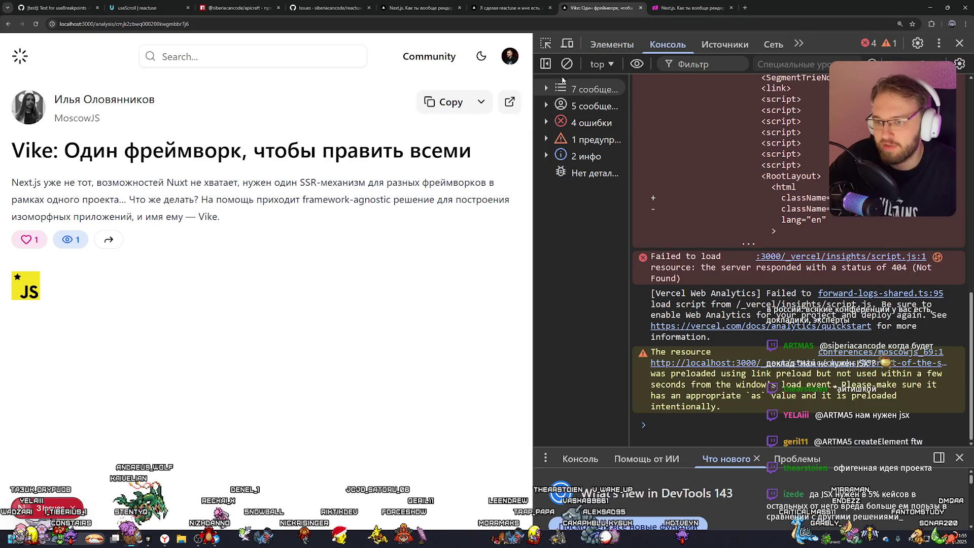
{"action": "key", "text": "ctrl+l"}
{"action": "key", "text": "ctrl+v"}
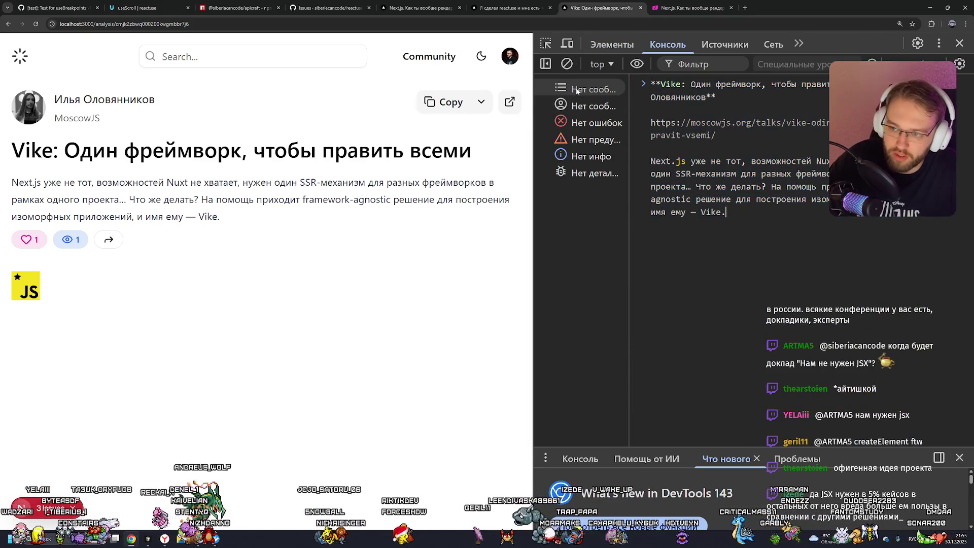
Step: View the Vike talk's social preview image in a new tab and return to the talk
{"action": "left_click", "coordinate": [509, 102]}
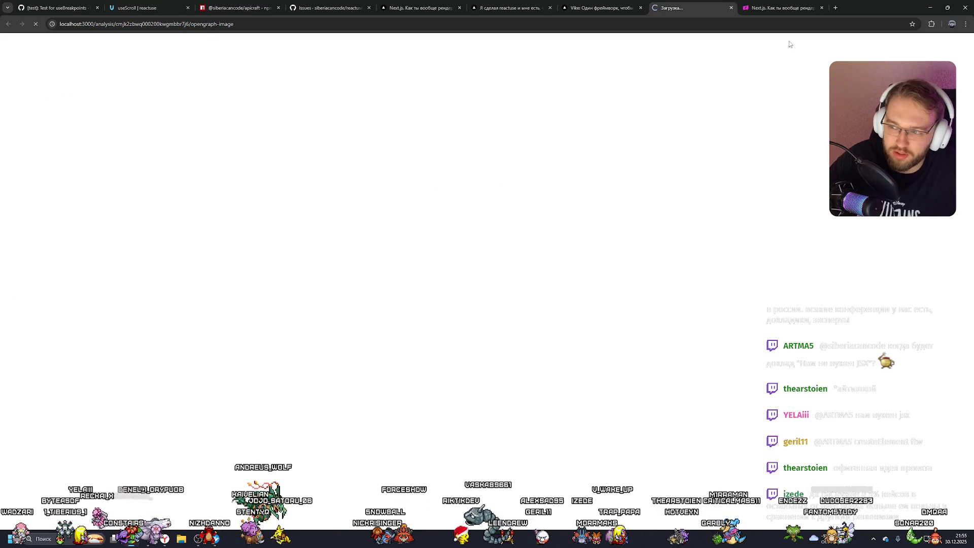
{"action": "left_click", "coordinate": [598, 8]}
{"action": "left_click", "coordinate": [165, 24]}
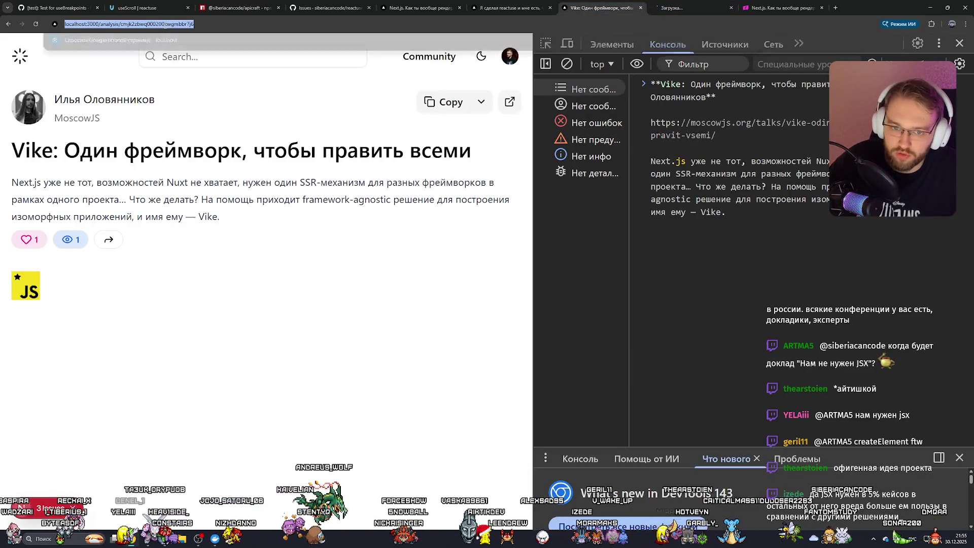
{"action": "left_click", "coordinate": [690, 8]}
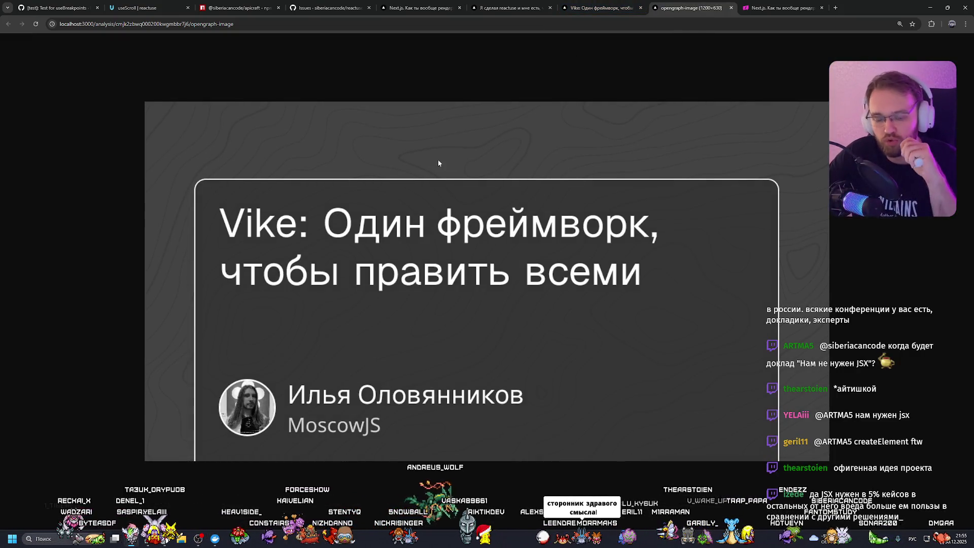
{"action": "left_click", "coordinate": [625, 4]}
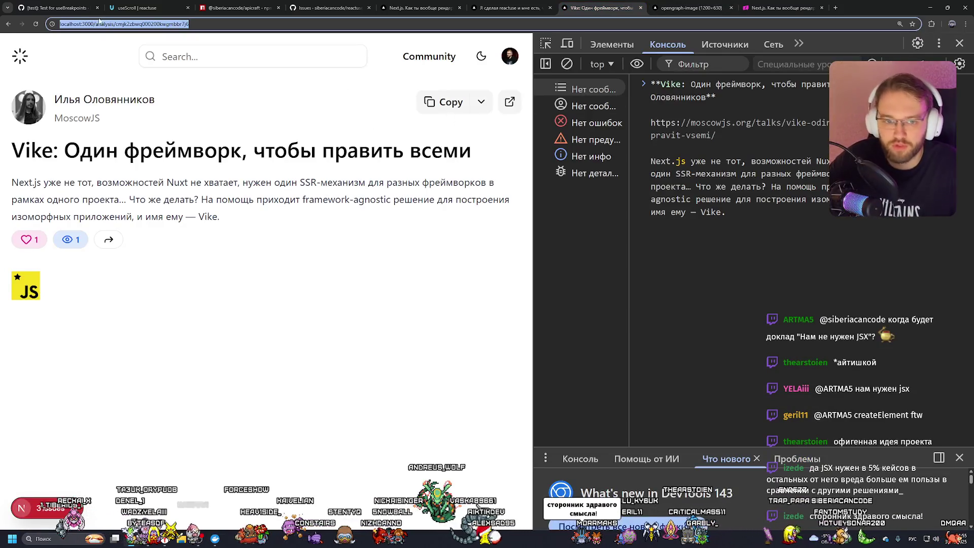
{"action": "key", "text": "ctrl+1"}
{"action": "key", "text": "ctrl+7"}
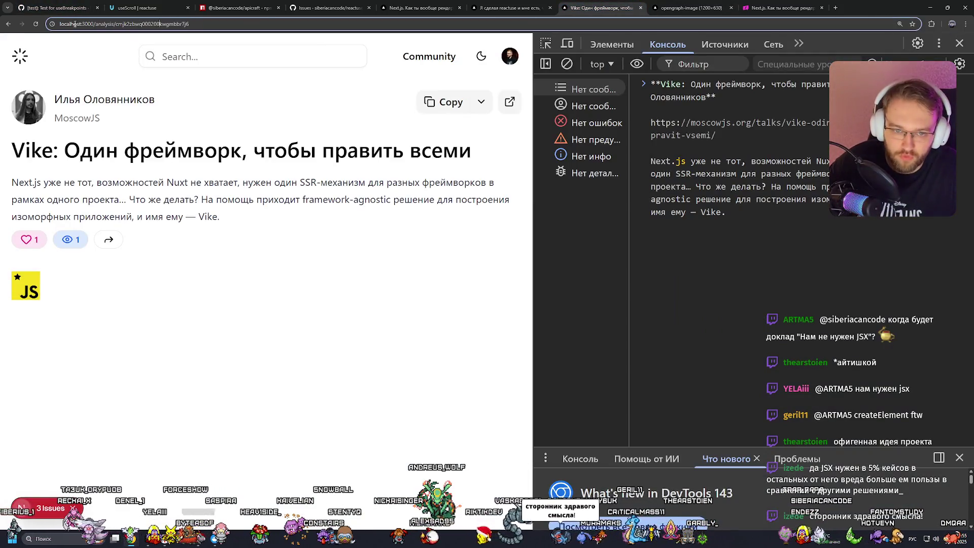
Step: Switch the site to the dark theme and back to light
{"action": "left_click", "coordinate": [481, 57]}
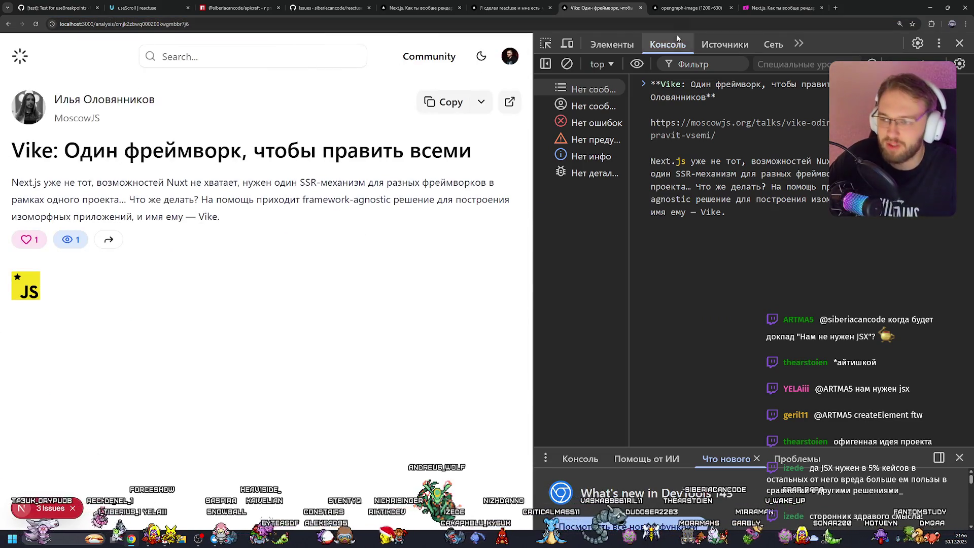
{"action": "left_click", "coordinate": [687, 7]}
{"action": "left_click", "coordinate": [637, 11]}
Step: Check the original MoscowJS talk page via the Copy options, then narrow DevTools to a thin strip
{"action": "left_click", "coordinate": [480, 103]}
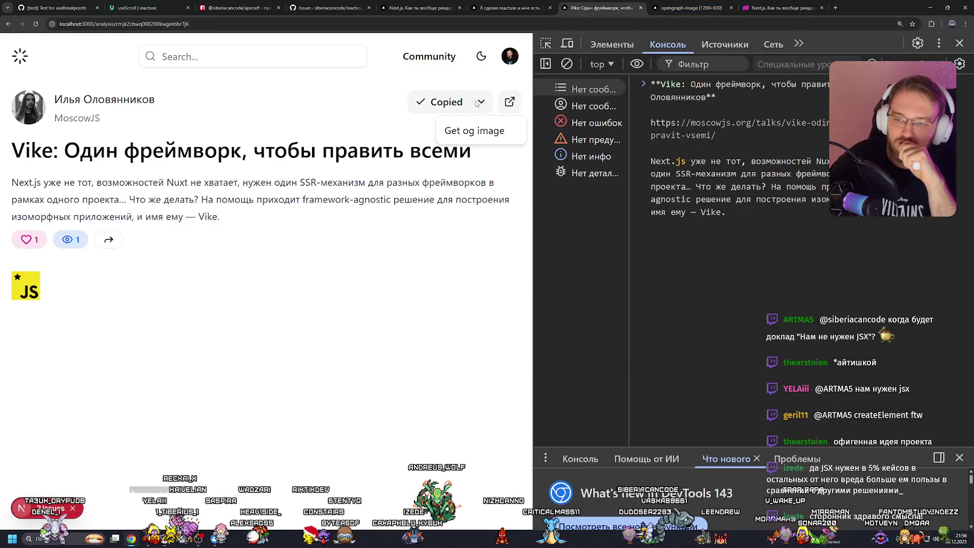
{"action": "left_click", "coordinate": [509, 102]}
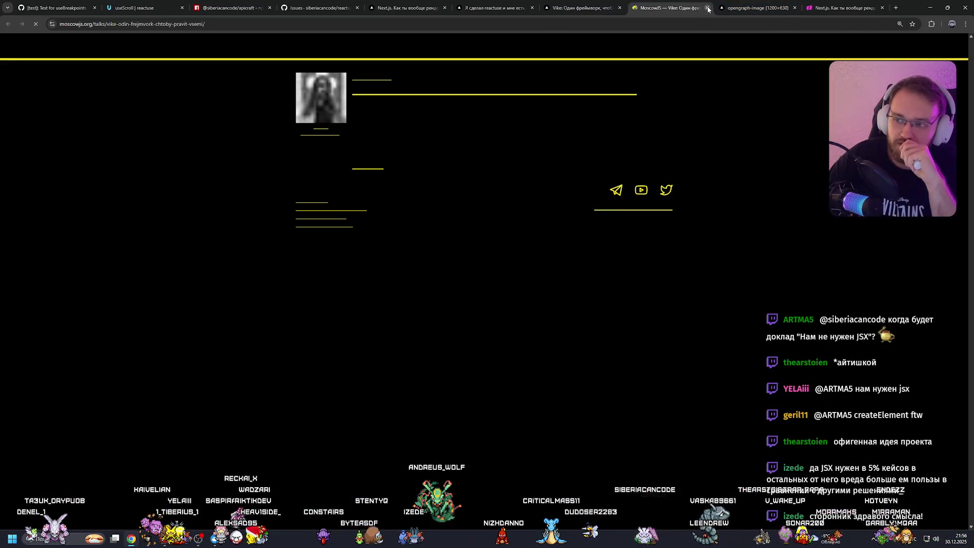
{"action": "left_click", "coordinate": [708, 8]}
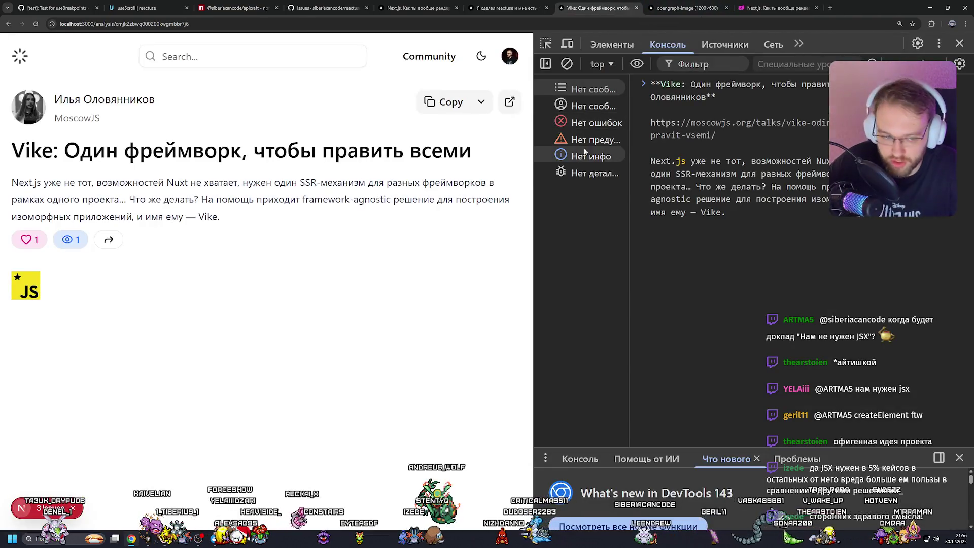
{"action": "left_click_drag", "start_coordinate": [532, 183], "coordinate": [781, 183]}
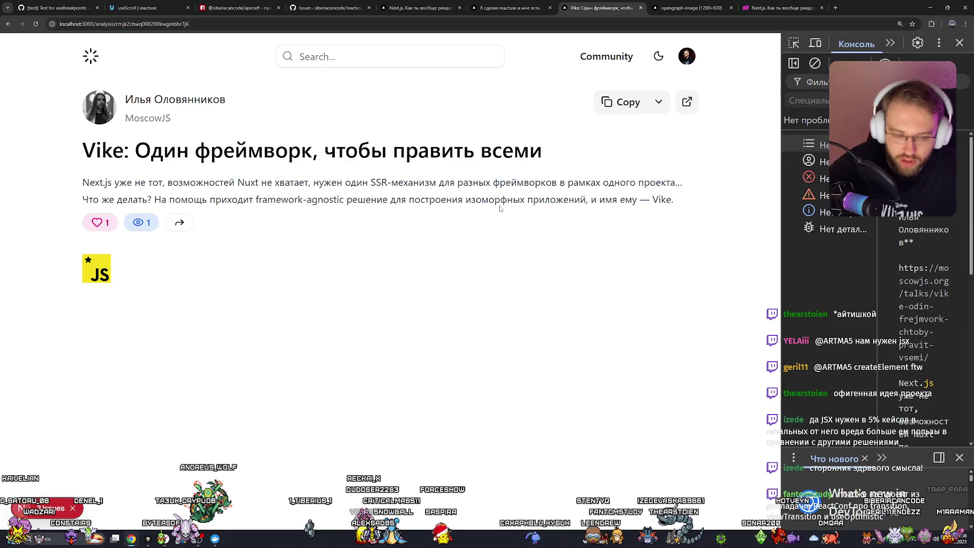
Step: Visit the Conference Reviewer home page and go back to the Vike talk page
{"action": "left_click", "coordinate": [437, 63]}
{"action": "left_click", "coordinate": [543, 76]}
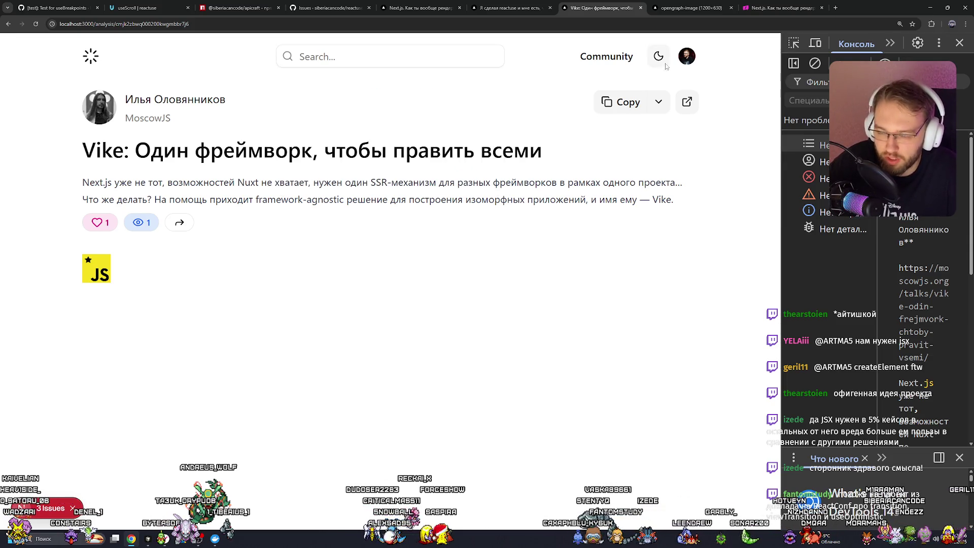
{"action": "left_click", "coordinate": [97, 222]}
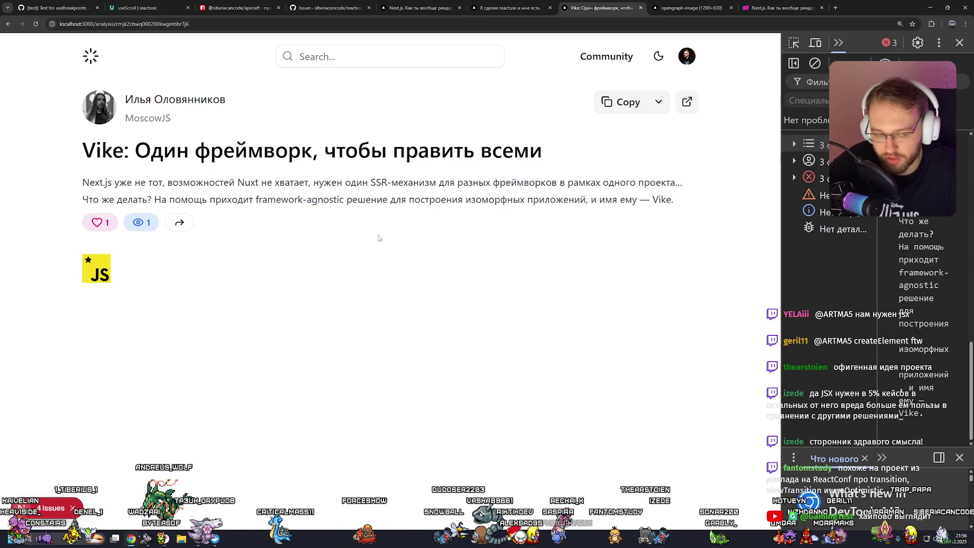
{"action": "left_click", "coordinate": [84, 59]}
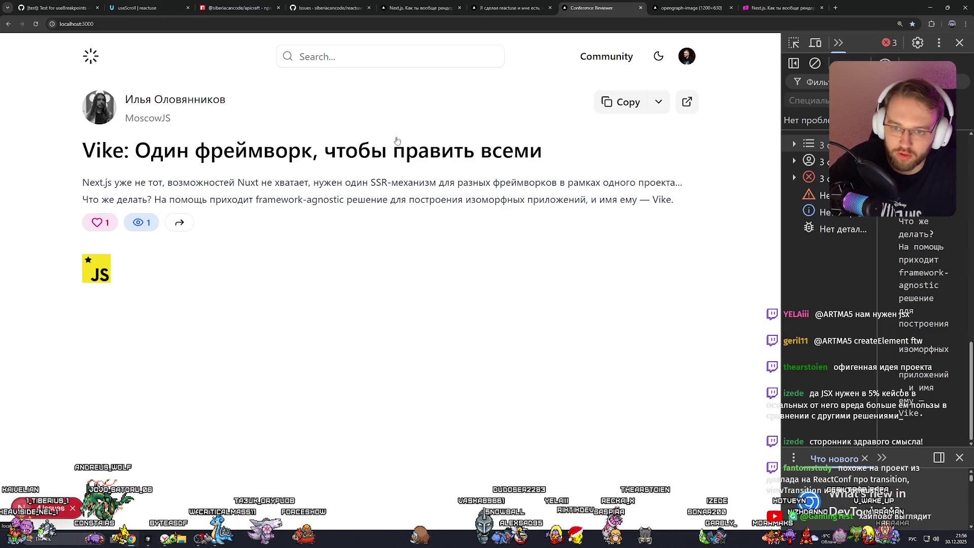
{"action": "key", "text": "alt+Left"}
Step: Search talks for the speaker's first name, correcting its spelling to use ё
{"action": "left_click", "coordinate": [368, 64]}
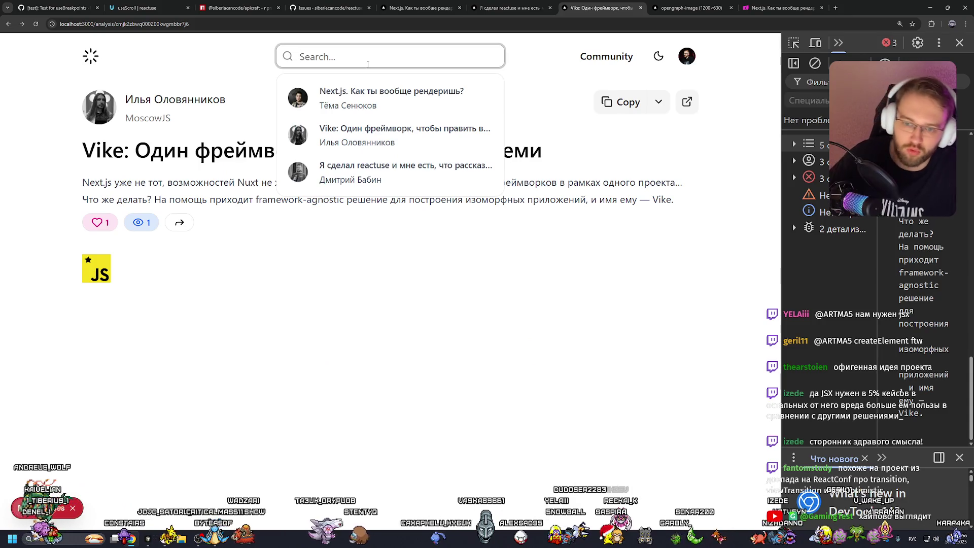
{"action": "type", "text": "Тема"}
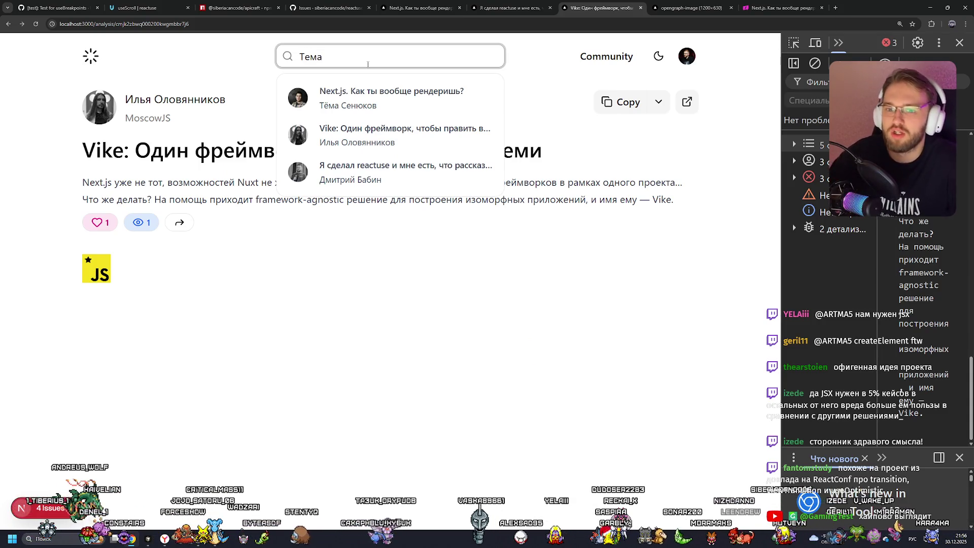
{"action": "key", "text": "Escape"}
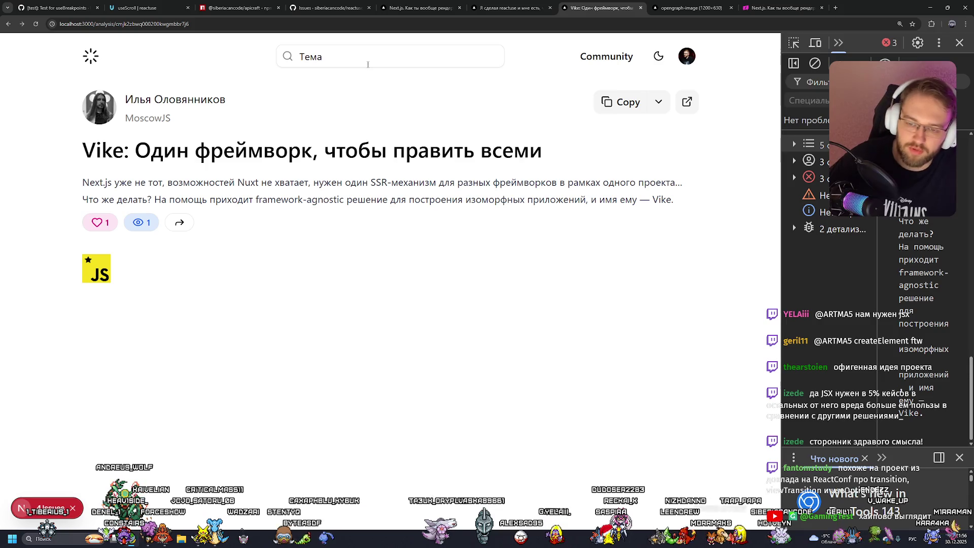
{"action": "left_click_drag", "start_coordinate": [309, 58], "coordinate": [304, 57]}
{"action": "type", "text": "ё"}
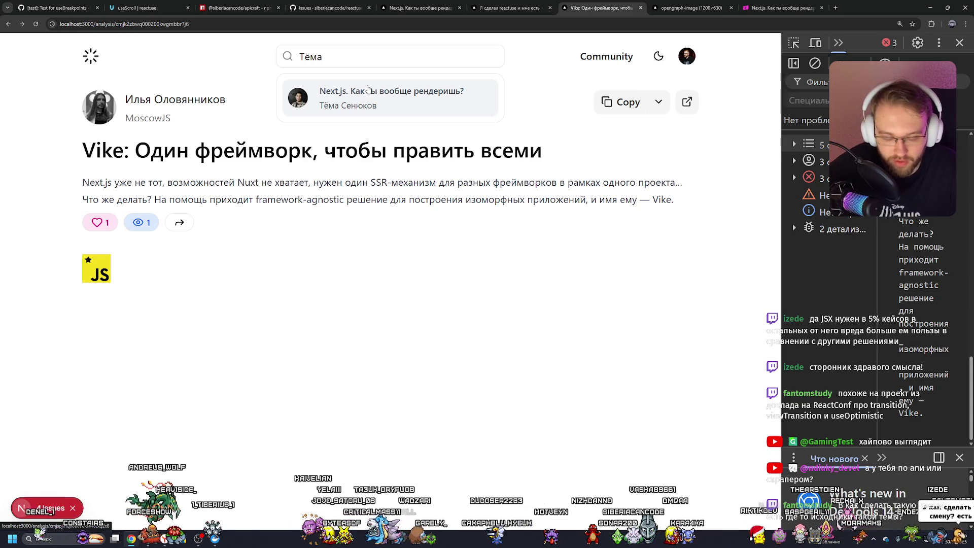
Step: Open the Next.js rendering talk result and review its title and description on HolyJS
{"action": "left_click", "coordinate": [368, 90]}
{"action": "left_click", "coordinate": [297, 182]}
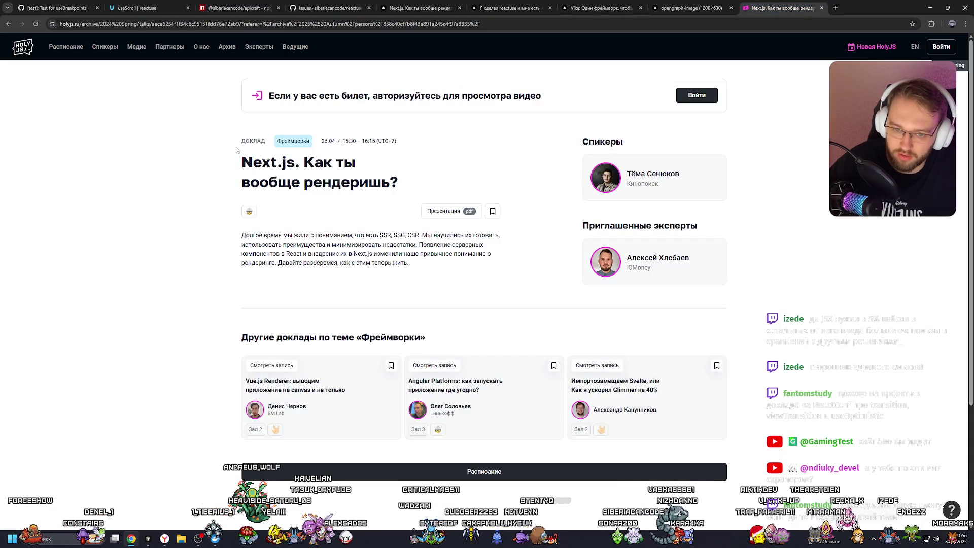
{"action": "left_click_drag", "start_coordinate": [238, 155], "coordinate": [411, 264]}
{"action": "left_click", "coordinate": [452, 235]}
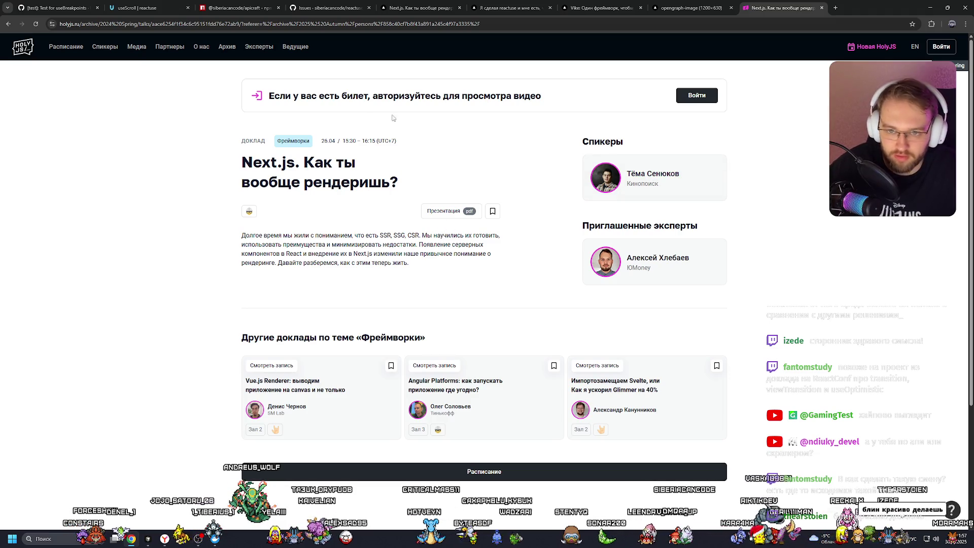
Step: Glance at the Open Graph image, then load the Next.js talk and its HolyJS 2024 Spring page
{"action": "left_click", "coordinate": [695, 7]}
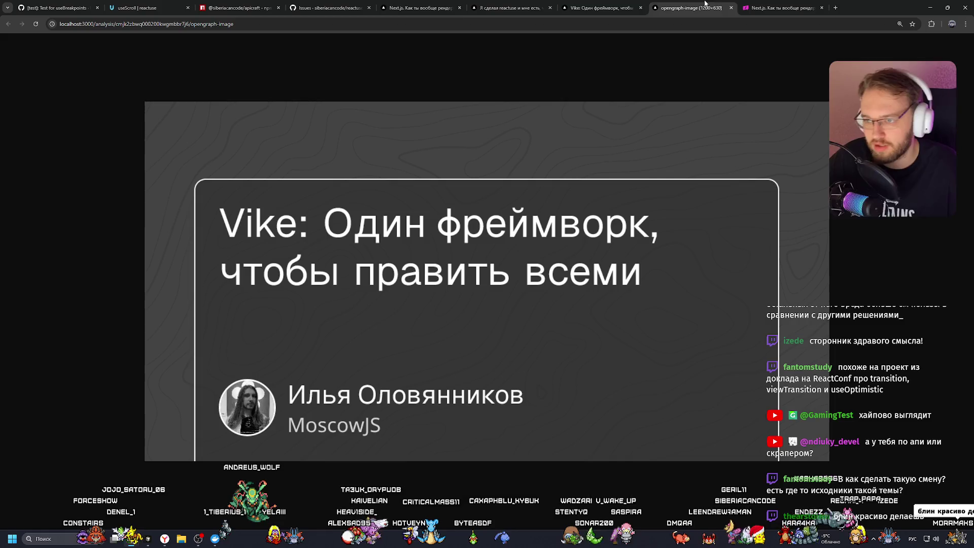
{"action": "left_click", "coordinate": [601, 8]}
{"action": "left_click", "coordinate": [448, 112]}
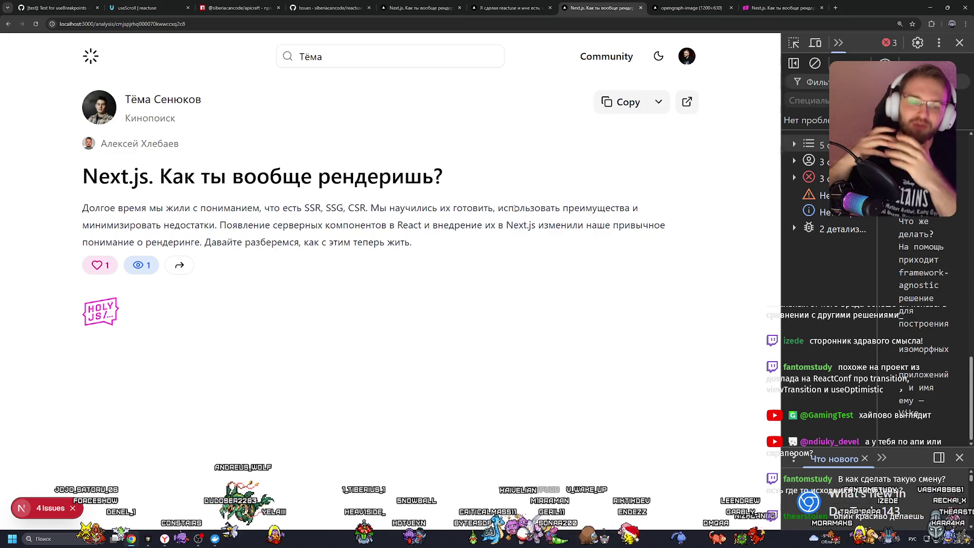
{"action": "left_click", "coordinate": [101, 310]}
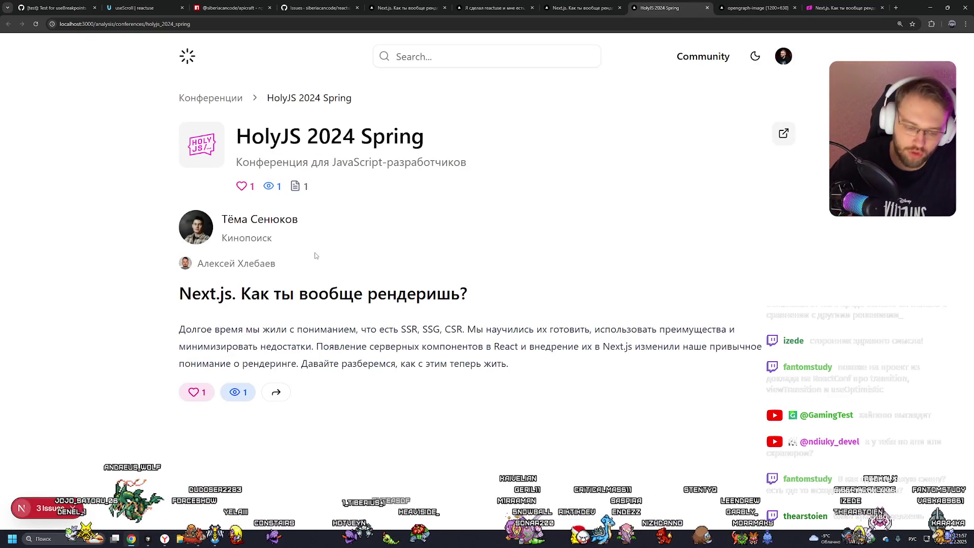
Step: Go to the Conferences list, open MoscowJS 69 and scroll through its talks
{"action": "left_click", "coordinate": [220, 104]}
{"action": "left_click", "coordinate": [431, 263]}
{"action": "scroll", "coordinate": [230, 271], "scroll_direction": "down", "scroll_amount": 1}
{"action": "scroll", "coordinate": [230, 270], "scroll_direction": "down", "scroll_amount": 2}
{"action": "scroll", "coordinate": [213, 304], "scroll_direction": "up", "scroll_amount": 2}
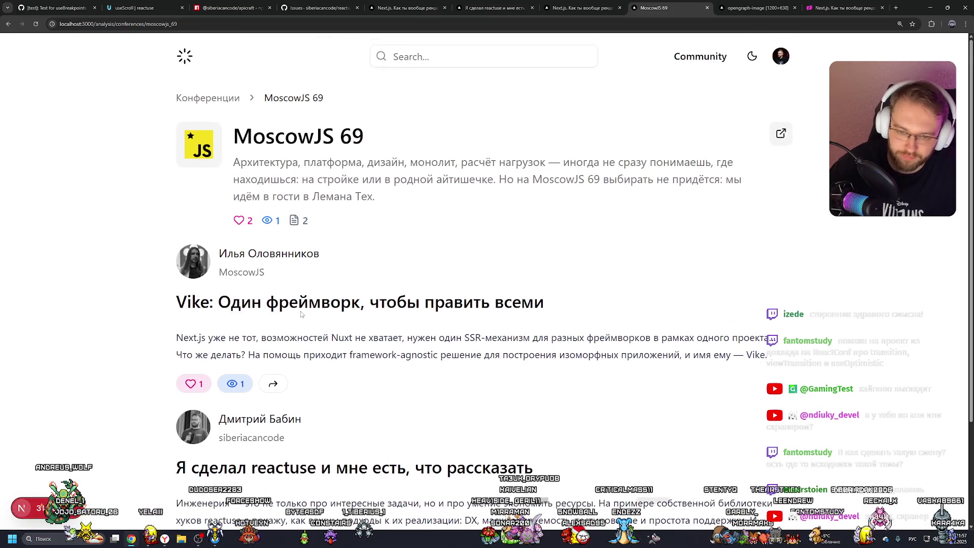
{"action": "scroll", "coordinate": [202, 325], "scroll_direction": "down", "scroll_amount": 2}
{"action": "left_click", "coordinate": [190, 483]}
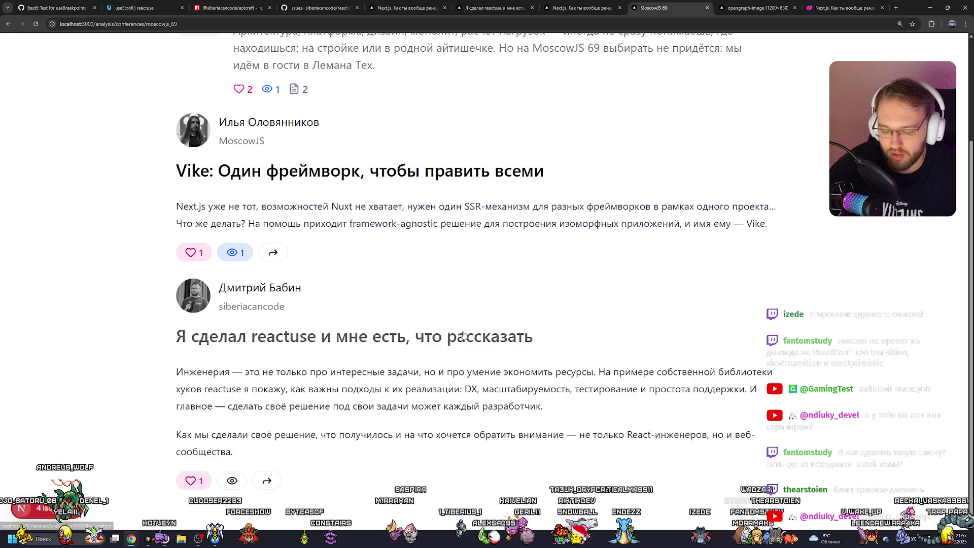
Step: Clear the viewed mark on the Vike talk, try sharing it, then switch to the HolyJS Next.js tab
{"action": "left_click", "coordinate": [234, 252]}
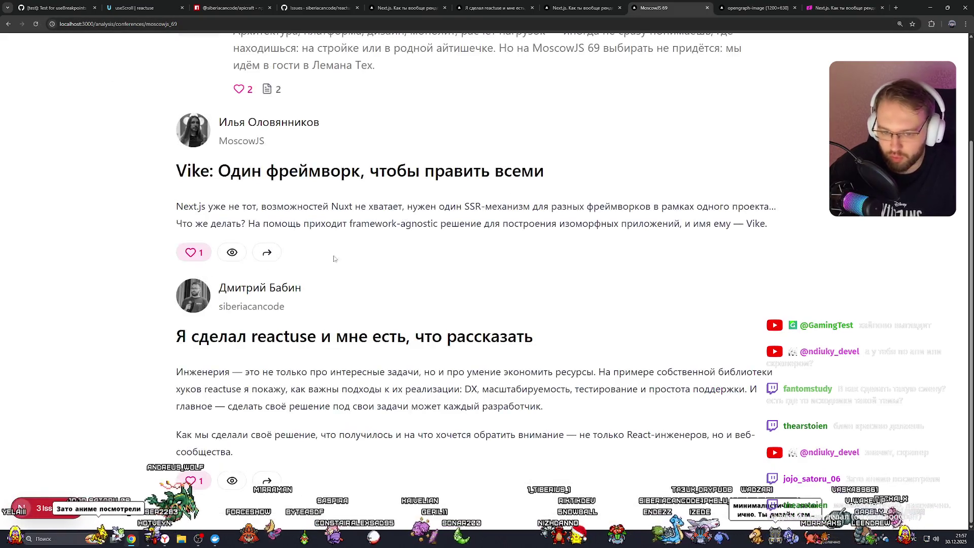
{"action": "left_click", "coordinate": [267, 252]}
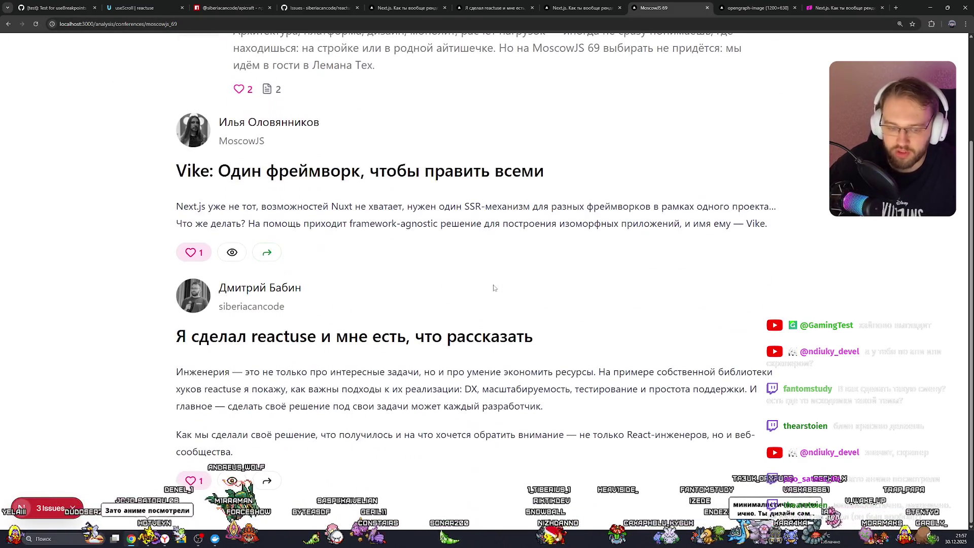
{"action": "scroll", "coordinate": [491, 290], "scroll_direction": "up", "scroll_amount": 3}
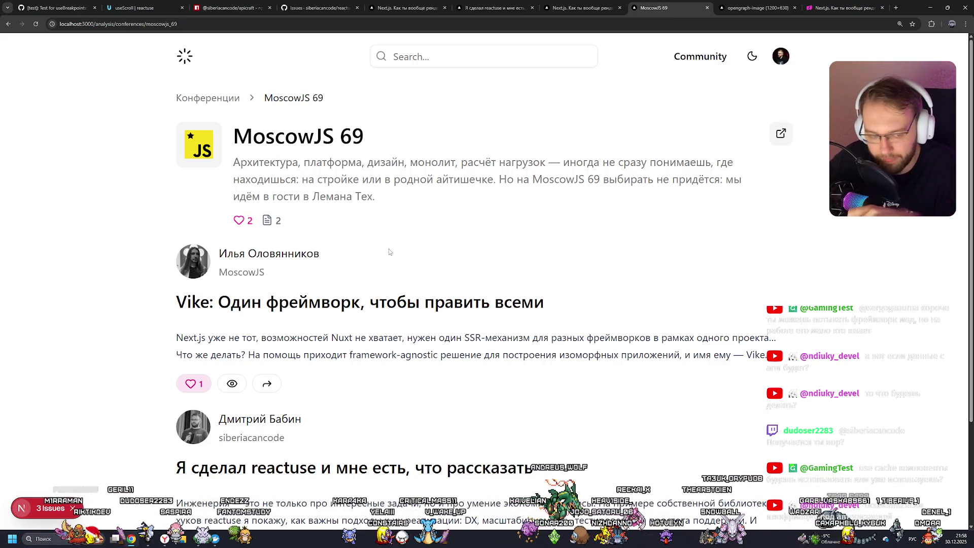
{"action": "key", "text": "ctrl+9"}
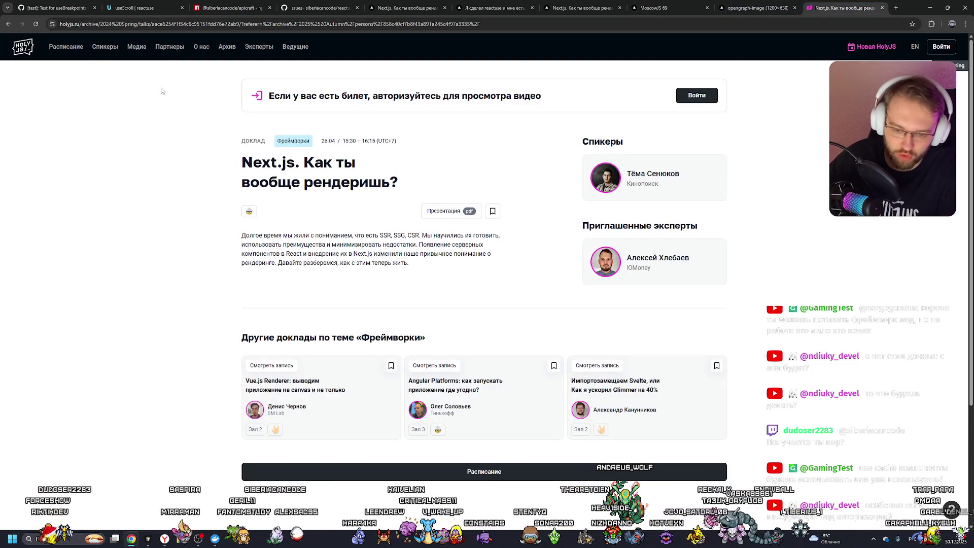
{"action": "key", "text": "ctrl+plus"}
{"action": "key", "text": "ctrl+plus"}
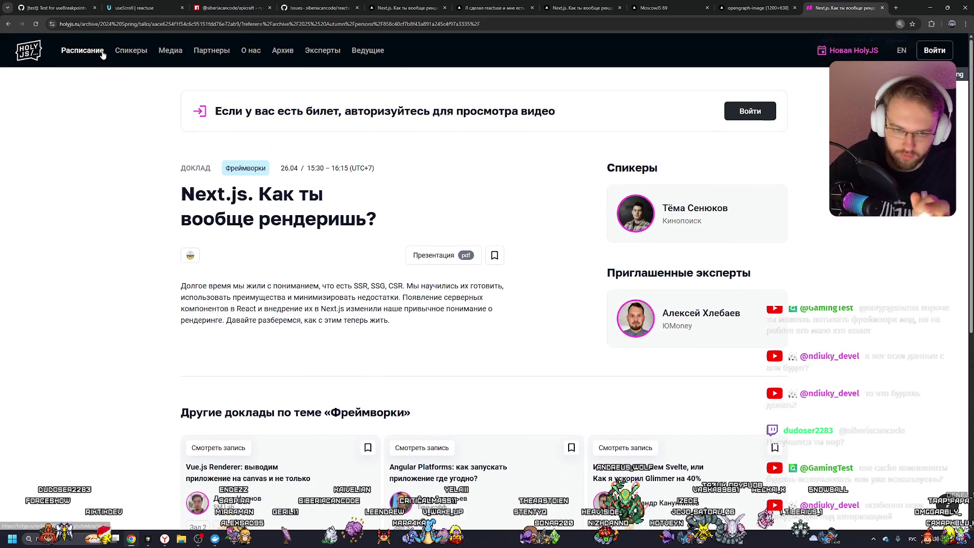
{"action": "left_click", "coordinate": [102, 55]}
{"action": "scroll", "coordinate": [263, 168], "scroll_direction": "down", "scroll_amount": 2}
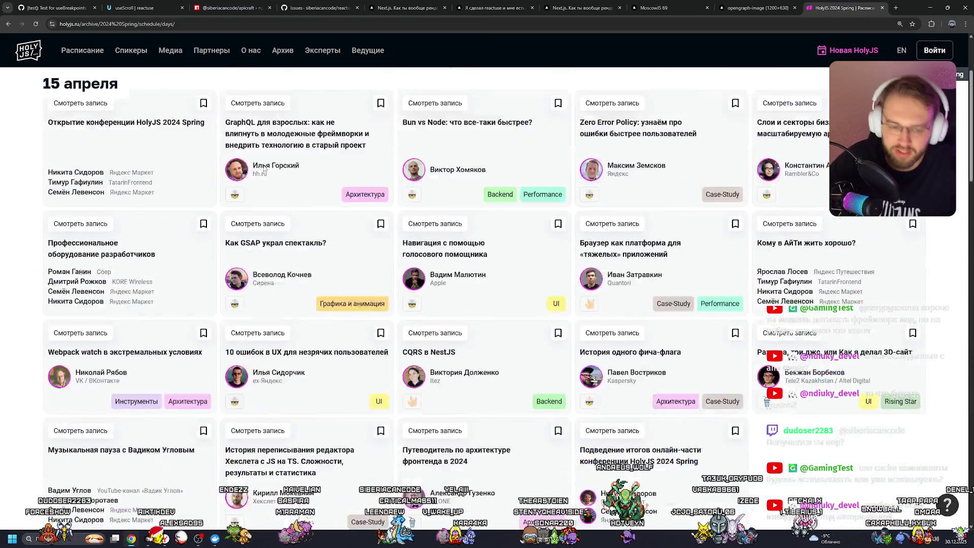
{"action": "scroll", "coordinate": [264, 169], "scroll_direction": "down", "scroll_amount": 15}
{"action": "scroll", "coordinate": [261, 165], "scroll_direction": "up", "scroll_amount": 5}
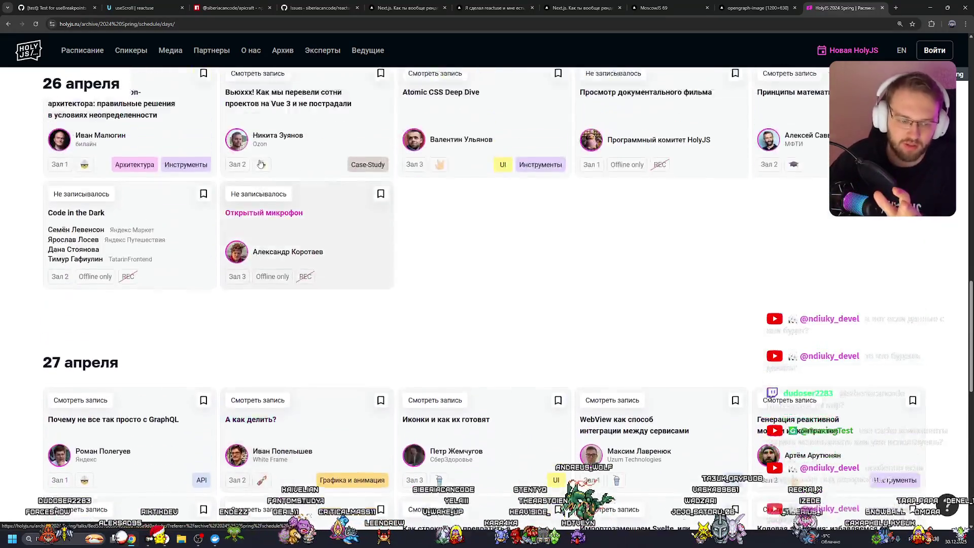
{"action": "scroll", "coordinate": [261, 165], "scroll_direction": "up", "scroll_amount": 10}
{"action": "key", "text": "ctrl+shift+Tab"}
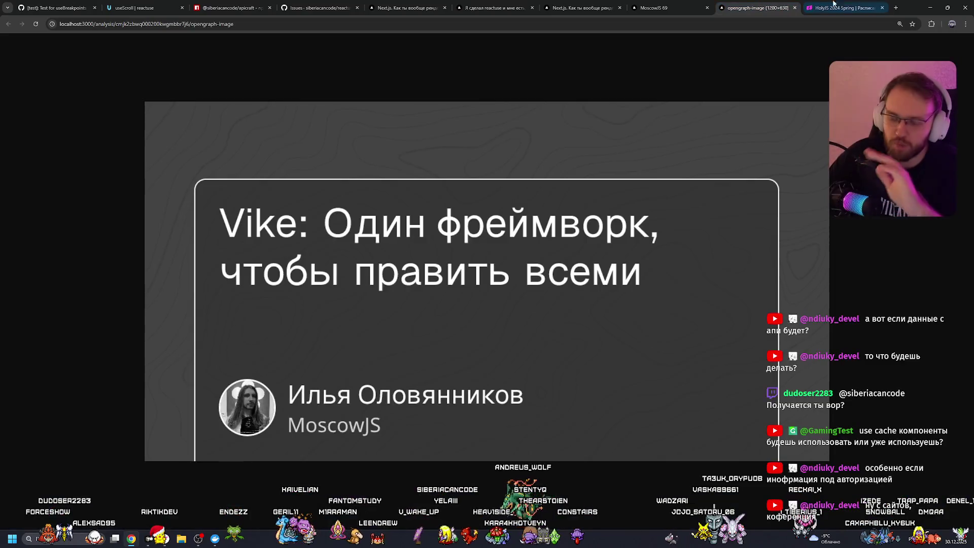
{"action": "left_click", "coordinate": [697, 5]}
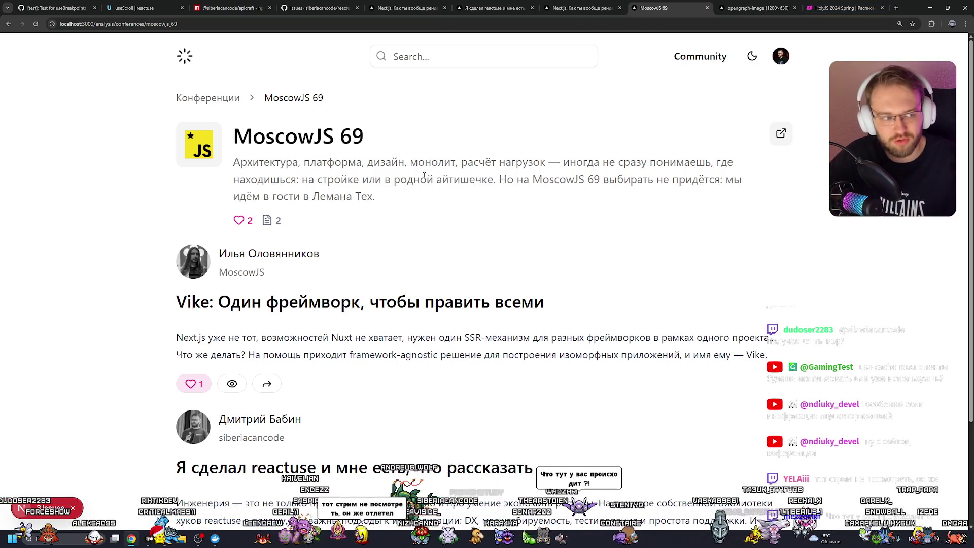
Step: Look over the MoscowJS 69 page and account menu, then switch to the HolyJS 2024 Spring schedule
{"action": "scroll", "coordinate": [436, 177], "scroll_direction": "down", "scroll_amount": 3}
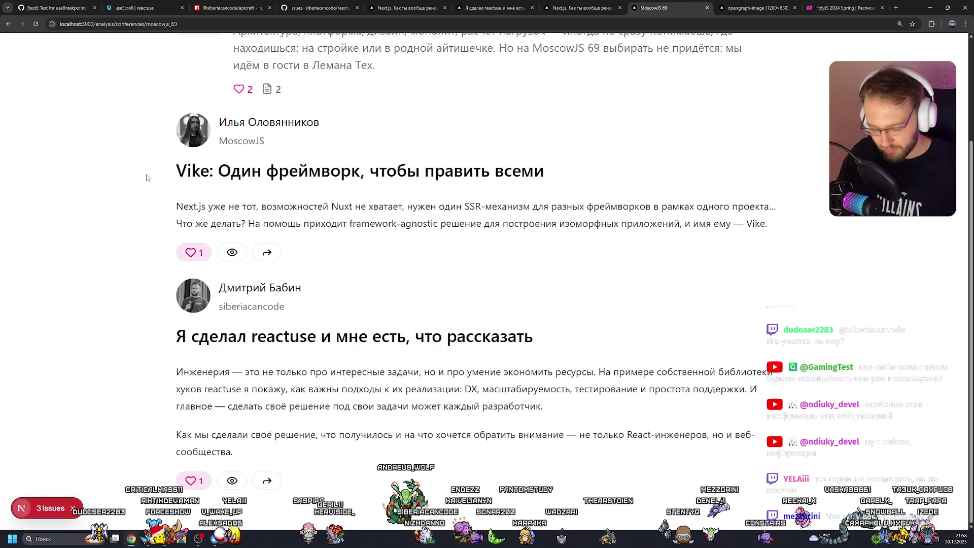
{"action": "scroll", "coordinate": [146, 177], "scroll_direction": "up", "scroll_amount": 3}
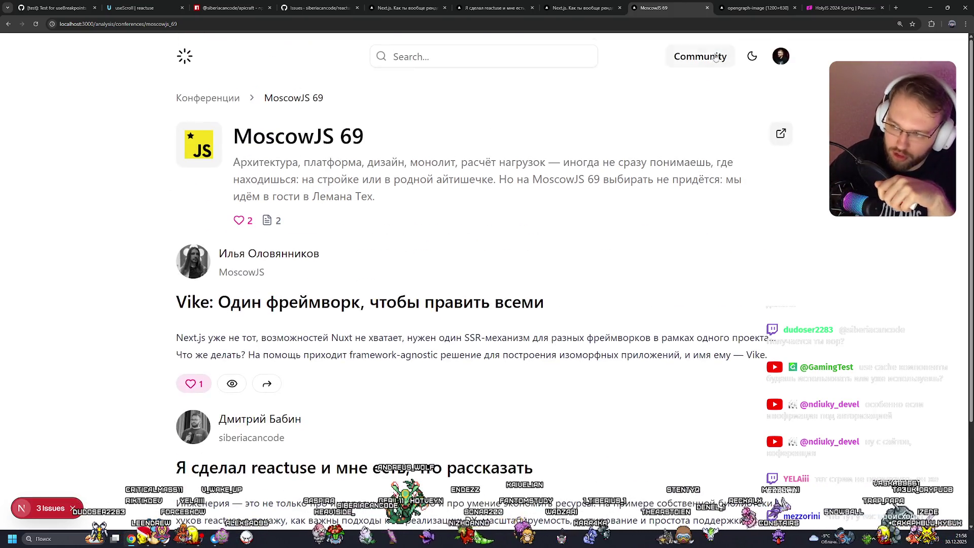
{"action": "left_click", "coordinate": [780, 56]}
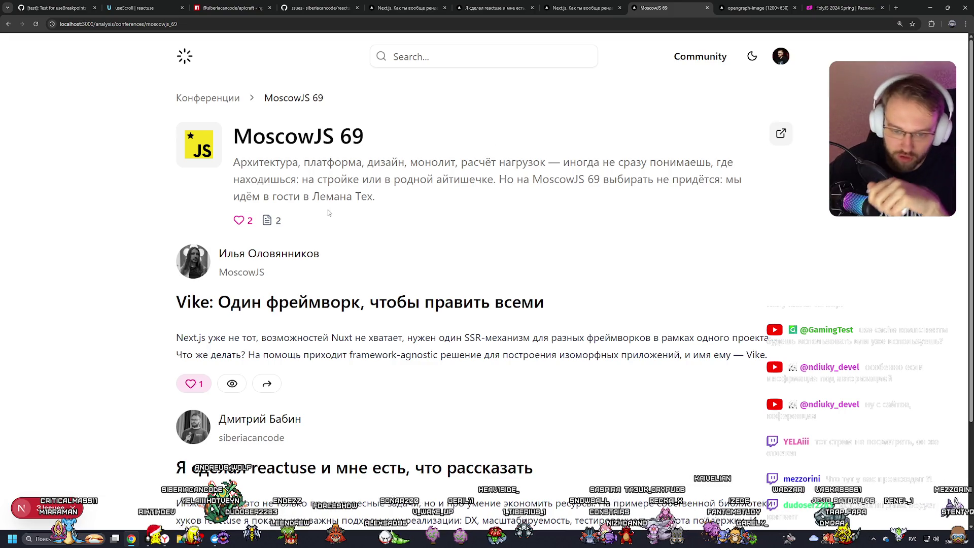
{"action": "scroll", "coordinate": [329, 212], "scroll_direction": "down", "scroll_amount": 3}
{"action": "scroll", "coordinate": [340, 202], "scroll_direction": "up", "scroll_amount": 3}
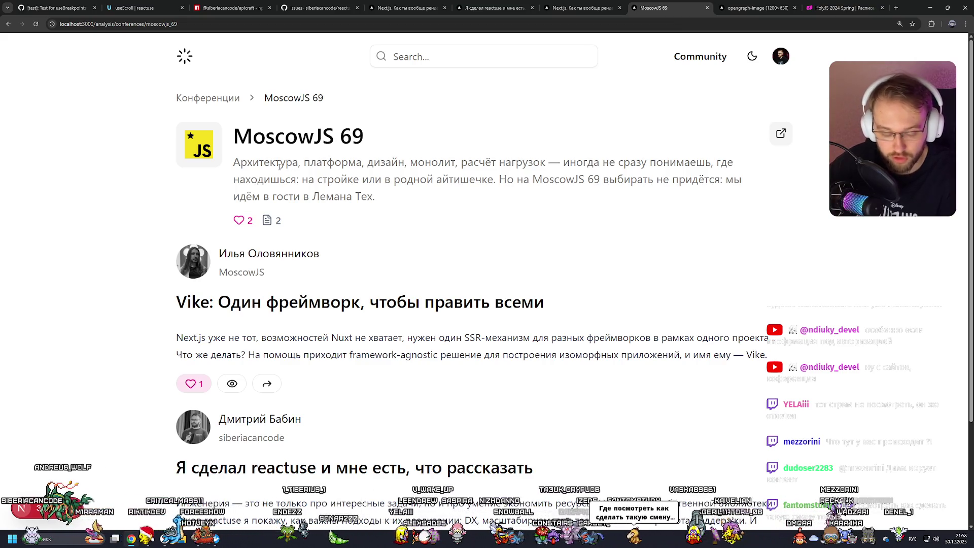
{"action": "left_click", "coordinate": [844, 8]}
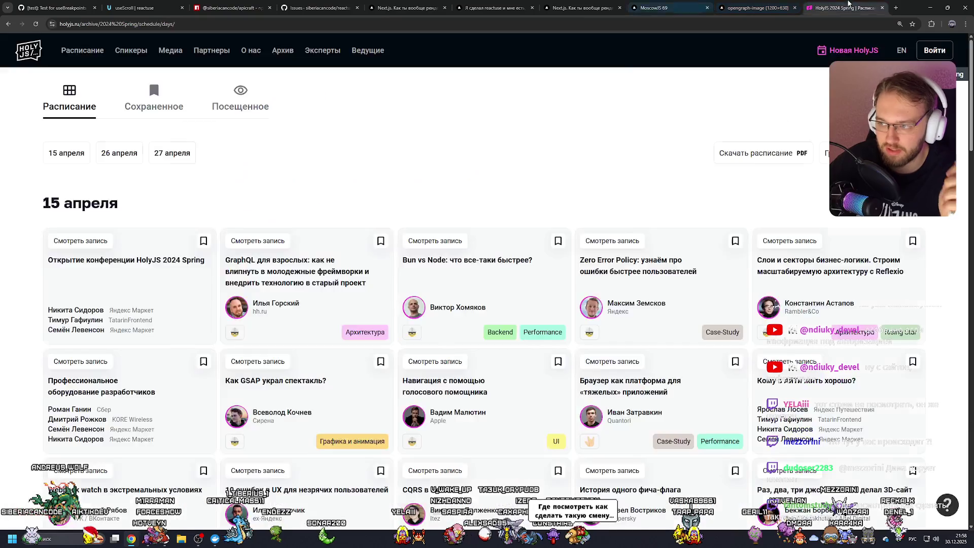
Step: Leave the HolyJS schedule and switch to the MoscowJS 69 tab
{"action": "scroll", "coordinate": [353, 262], "scroll_direction": "down", "scroll_amount": 10}
{"action": "scroll", "coordinate": [354, 262], "scroll_direction": "down", "scroll_amount": 5}
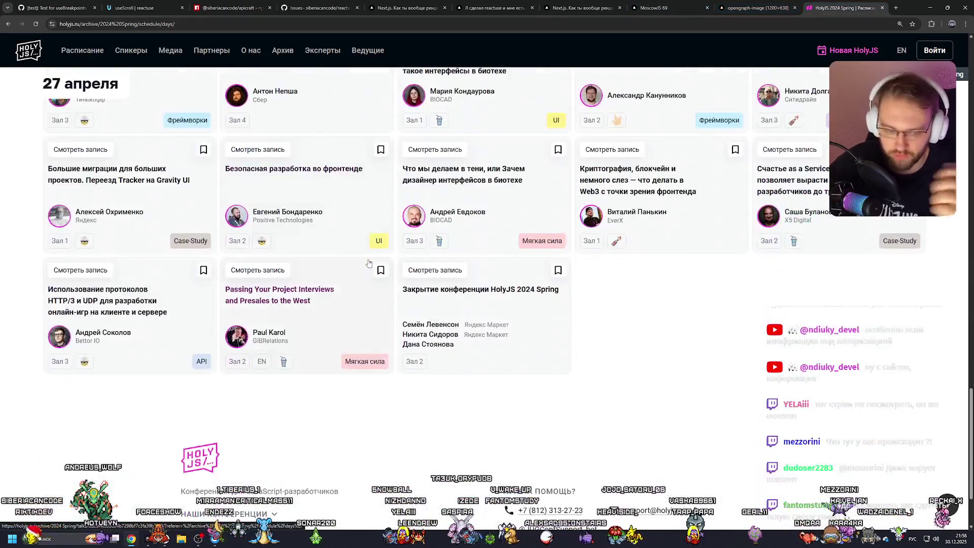
{"action": "scroll", "coordinate": [373, 269], "scroll_direction": "up", "scroll_amount": 15}
{"action": "scroll", "coordinate": [373, 268], "scroll_direction": "up", "scroll_amount": 3}
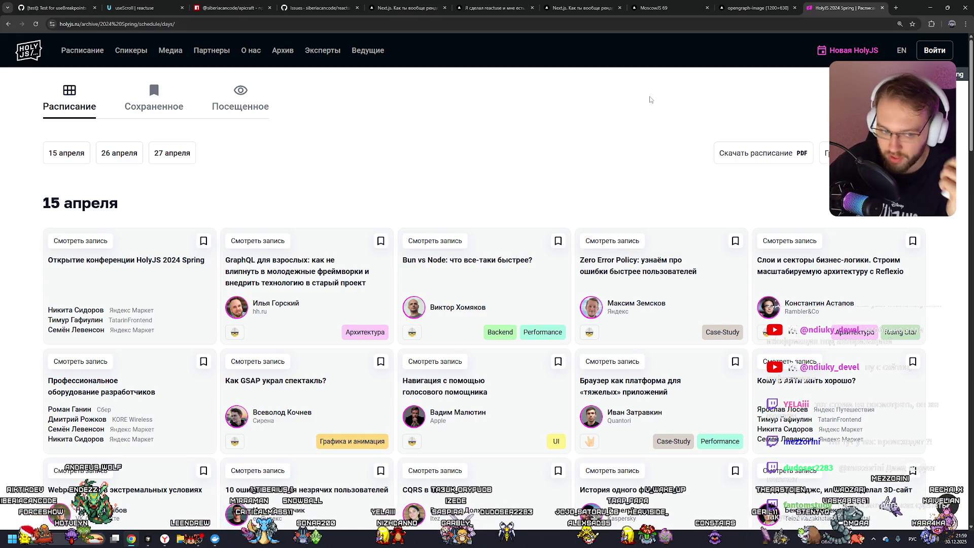
{"action": "left_click", "coordinate": [654, 8]}
Step: Preview the MoscowJS 69 page in dark theme, return to light, then open a blank tab
{"action": "scroll", "coordinate": [306, 252], "scroll_direction": "down", "scroll_amount": 3}
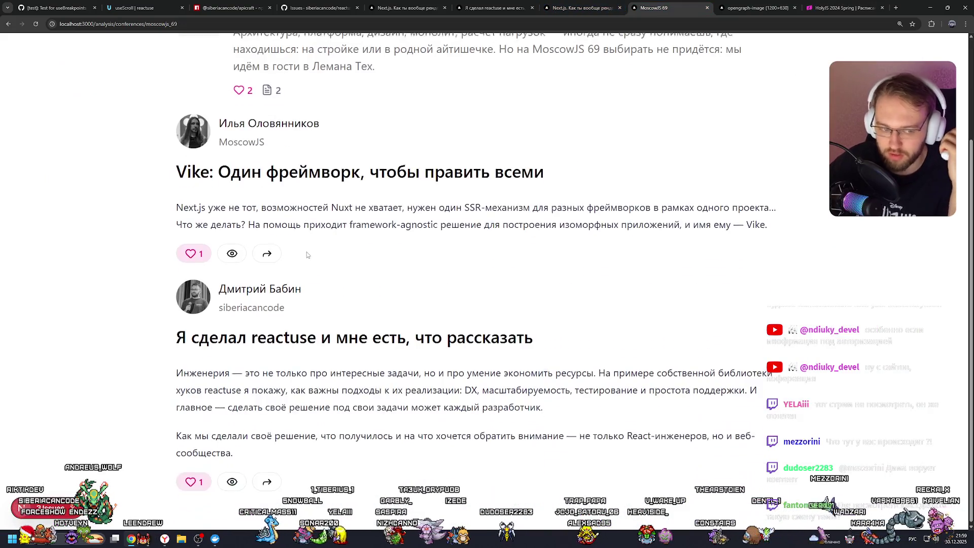
{"action": "scroll", "coordinate": [321, 255], "scroll_direction": "up", "scroll_amount": 3}
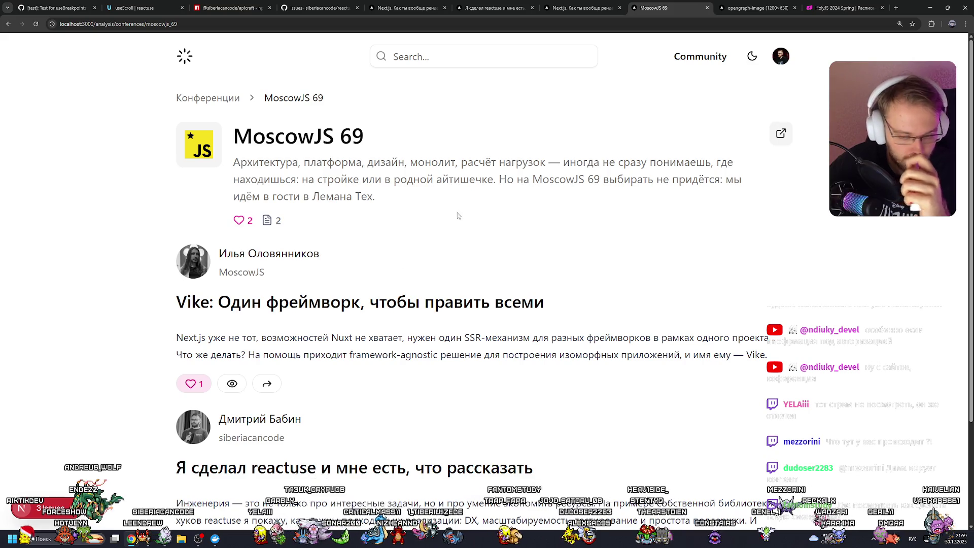
{"action": "left_click", "coordinate": [751, 57]}
{"action": "left_click", "coordinate": [751, 57]}
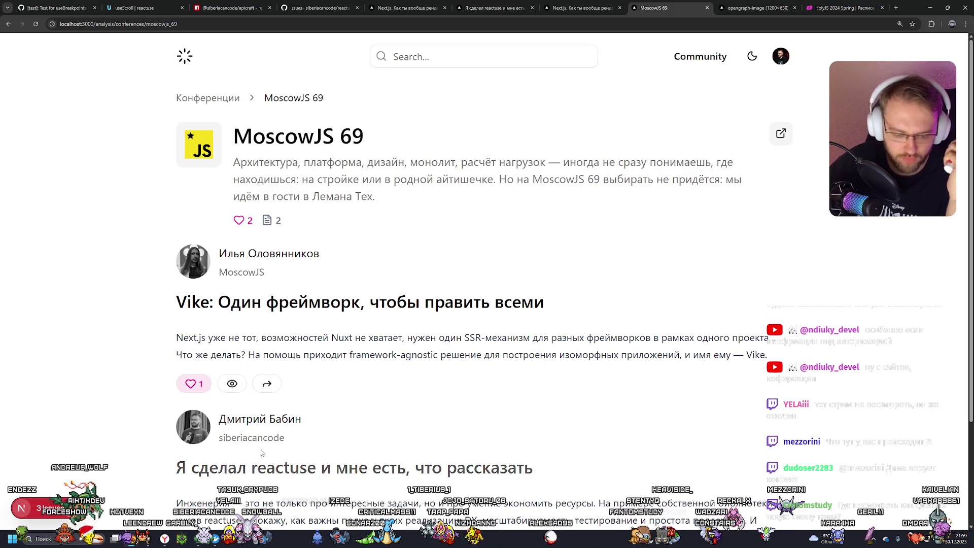
{"action": "left_click", "coordinate": [894, 8]}
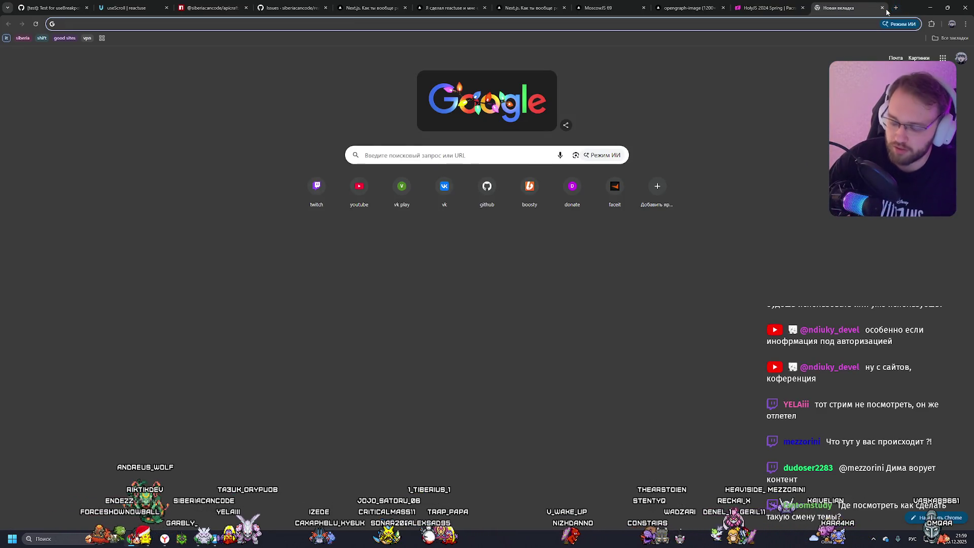
Step: Search Google for 'theme change viewtranstion' and open unocss.dev from a 'unocss' search
{"action": "type", "text": "theme"}
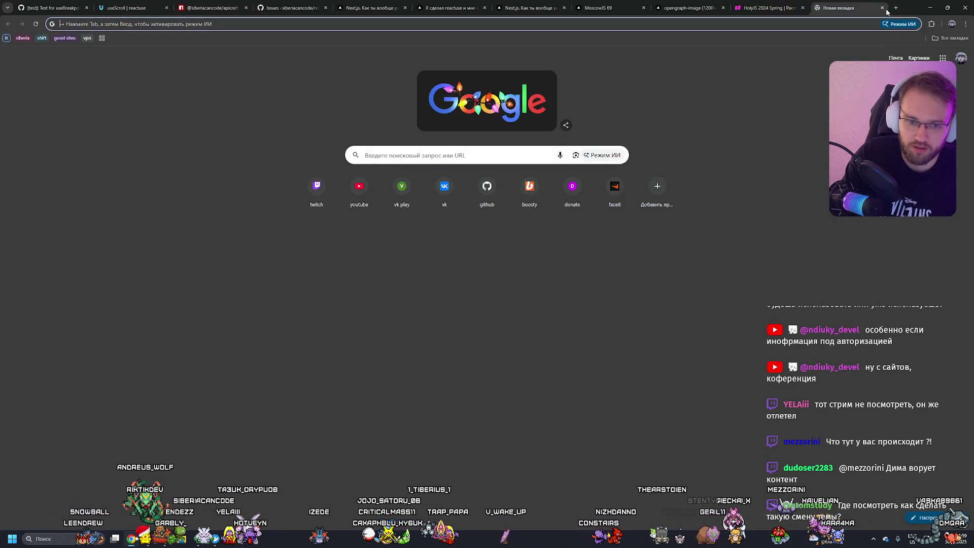
{"action": "type", "text": " change vie"}
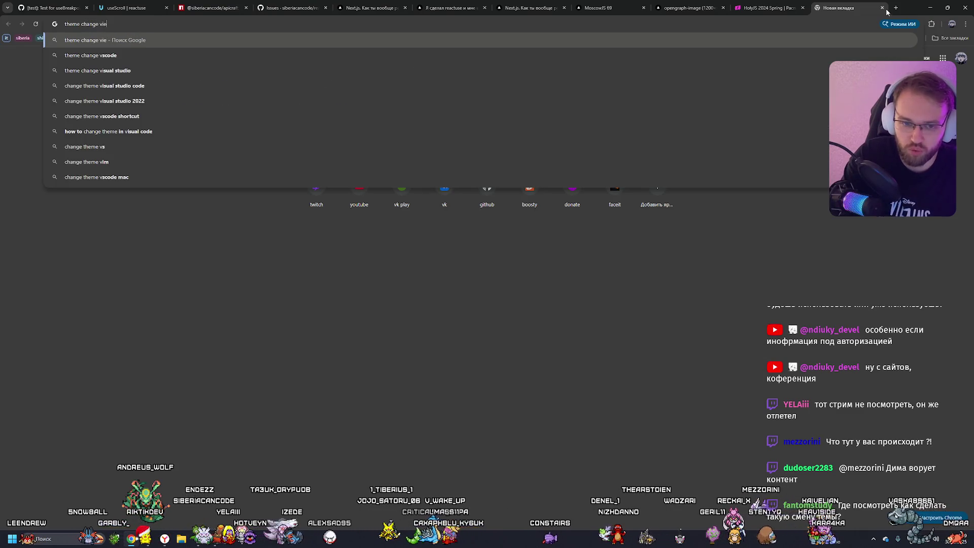
{"action": "type", "text": "wtranstion"}
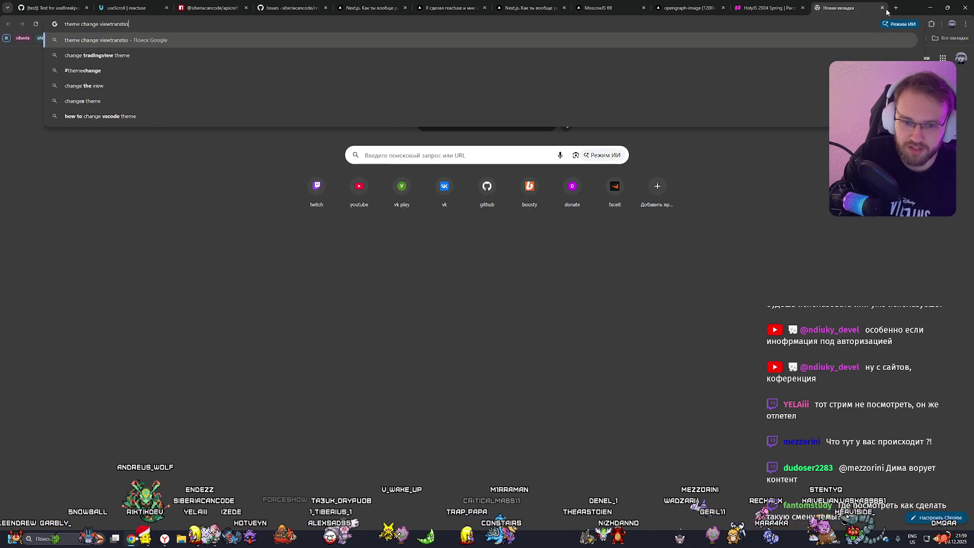
{"action": "key", "text": "Return"}
{"action": "left_click", "coordinate": [896, 9]}
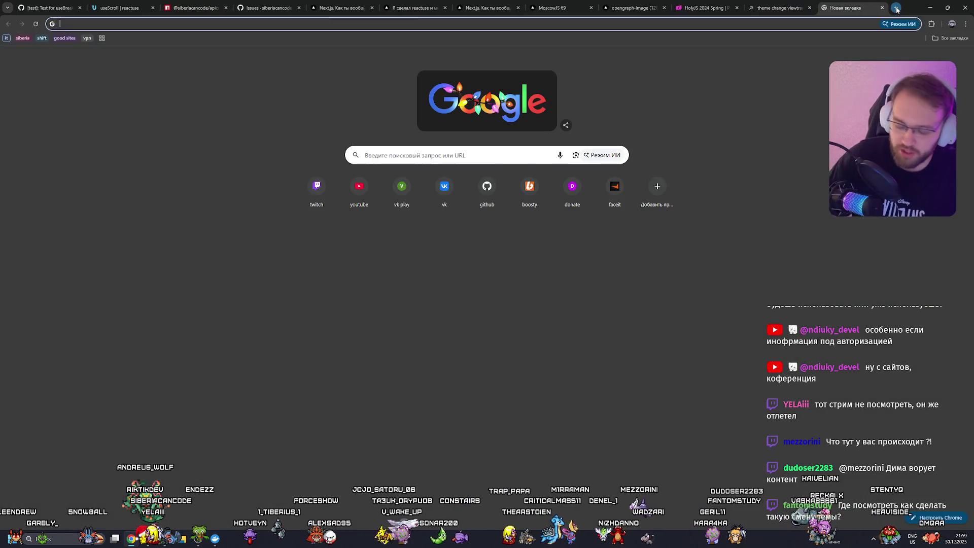
{"action": "type", "text": "unocss"}
{"action": "key", "text": "Return"}
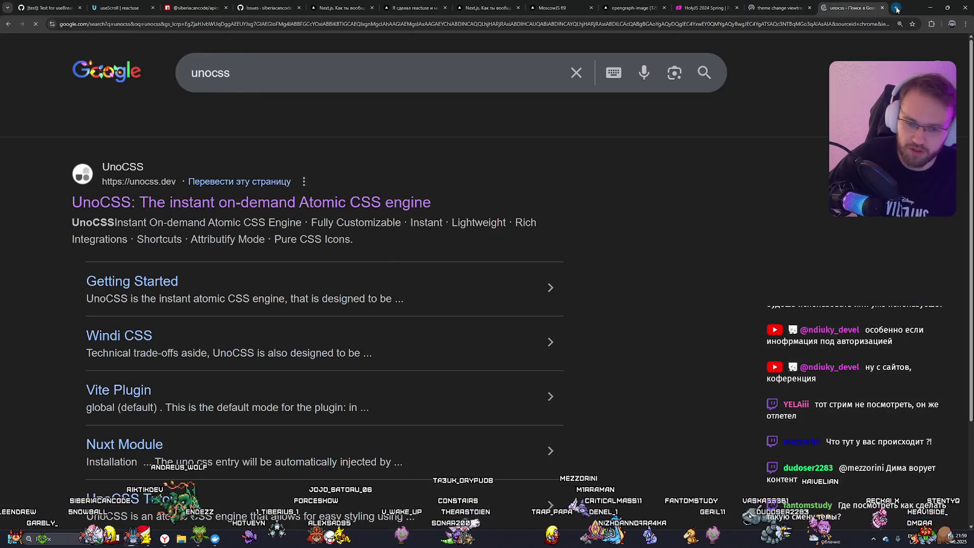
{"action": "left_click", "coordinate": [175, 213]}
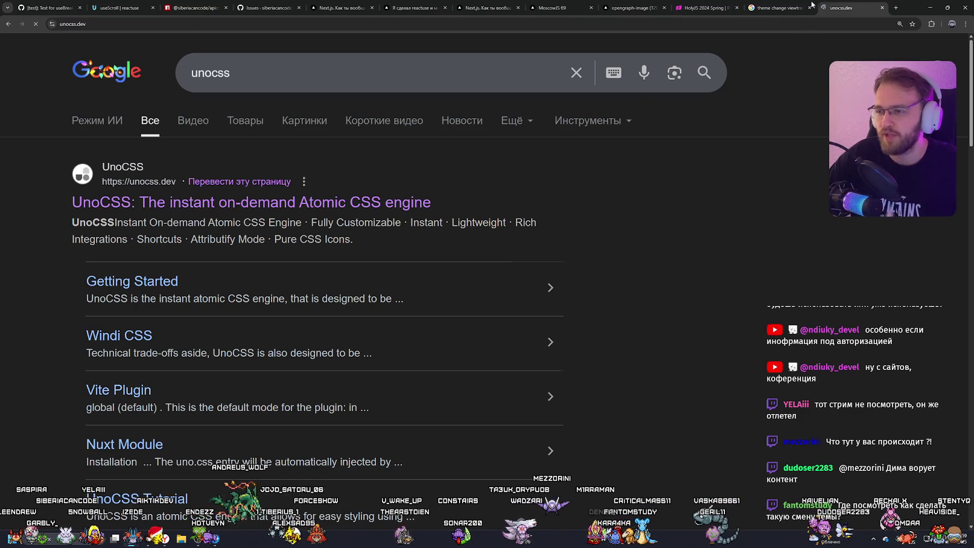
Step: Refine the theme search with ' js' and open the iankduffy.com theme-switcher article
{"action": "left_click", "coordinate": [777, 7]}
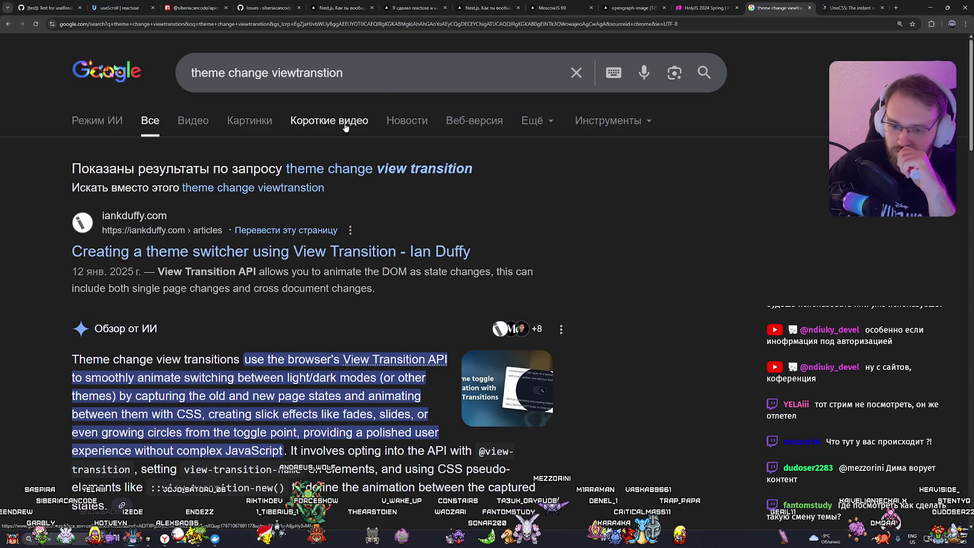
{"action": "scroll", "coordinate": [431, 175], "scroll_direction": "down", "scroll_amount": 6}
{"action": "scroll", "coordinate": [401, 171], "scroll_direction": "up", "scroll_amount": 3}
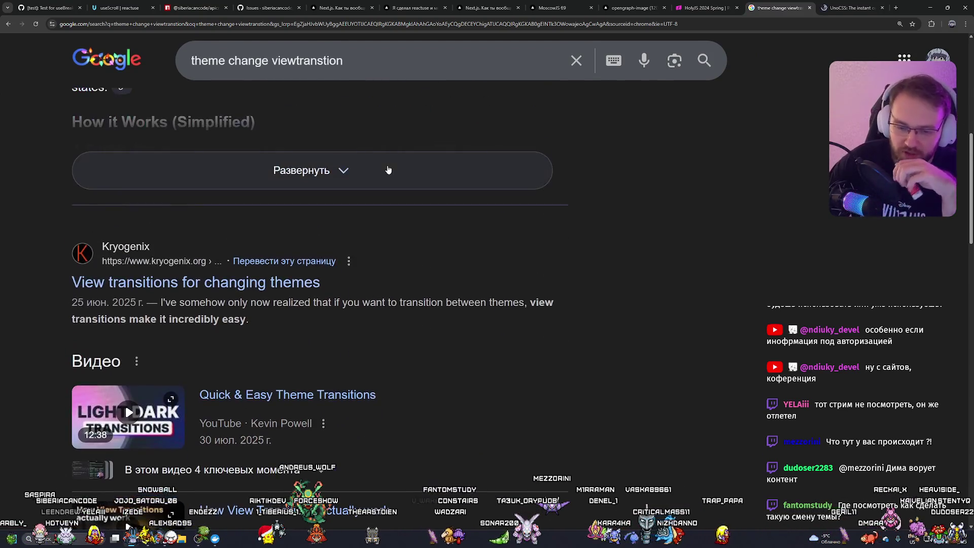
{"action": "scroll", "coordinate": [388, 169], "scroll_direction": "up", "scroll_amount": 10}
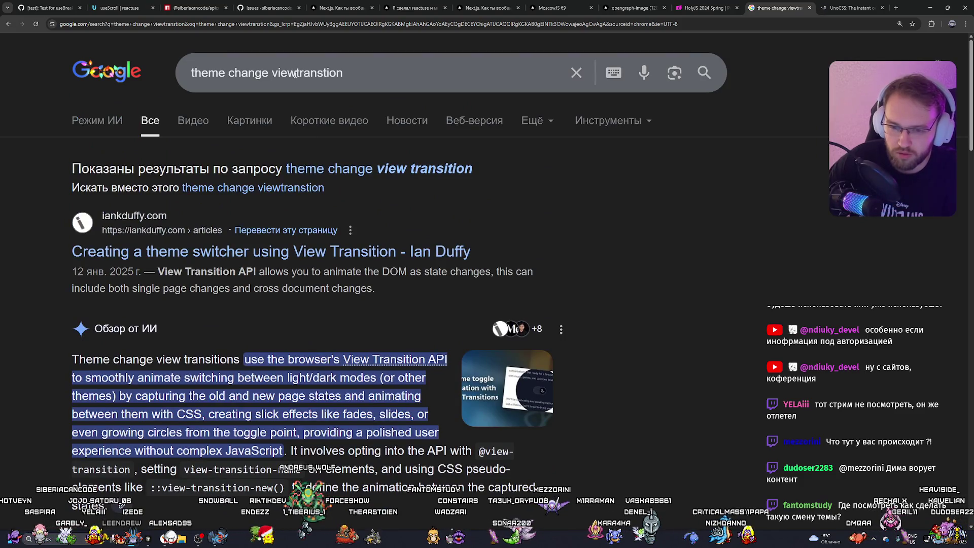
{"action": "left_click", "coordinate": [355, 75]}
{"action": "type", "text": "js"}
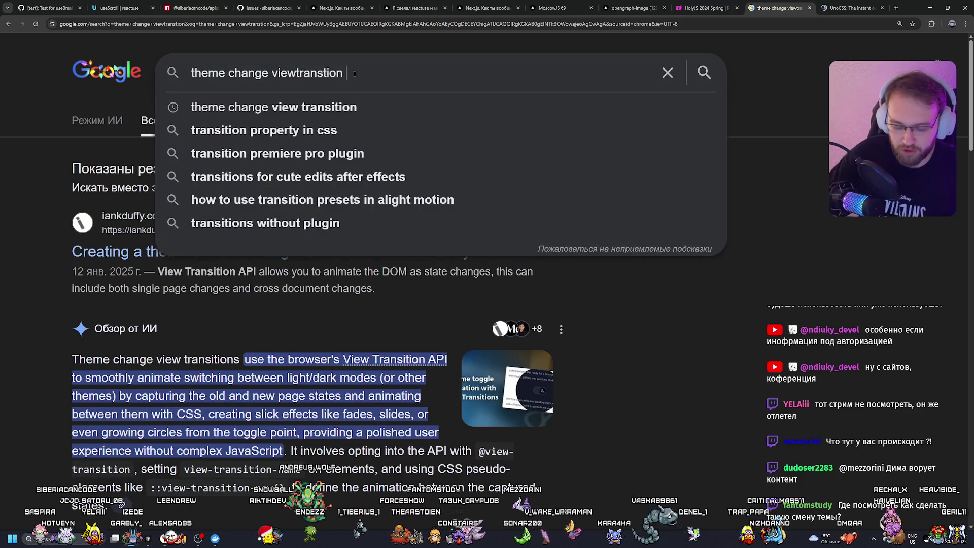
{"action": "key", "text": "Return"}
{"action": "scroll", "coordinate": [370, 175], "scroll_direction": "down", "scroll_amount": 8}
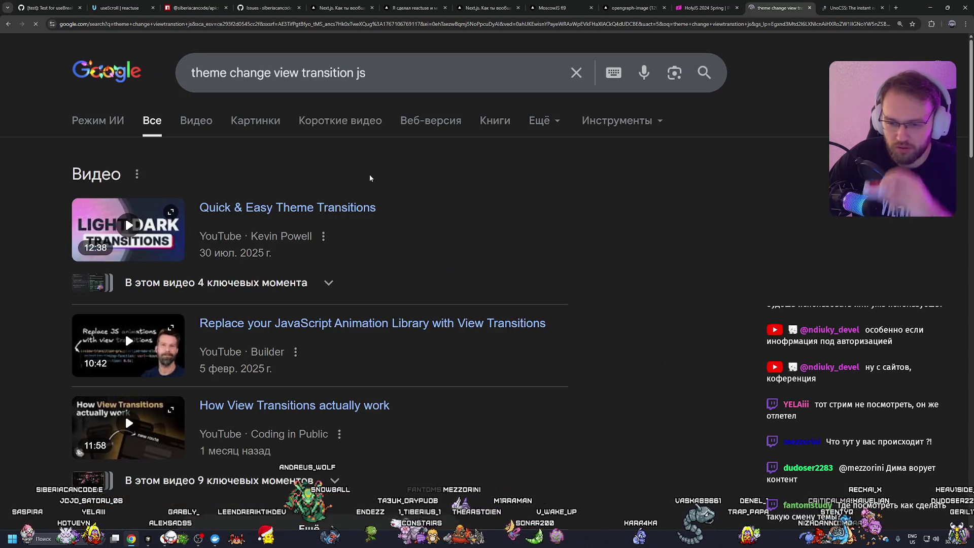
{"action": "scroll", "coordinate": [284, 196], "scroll_direction": "up", "scroll_amount": 1}
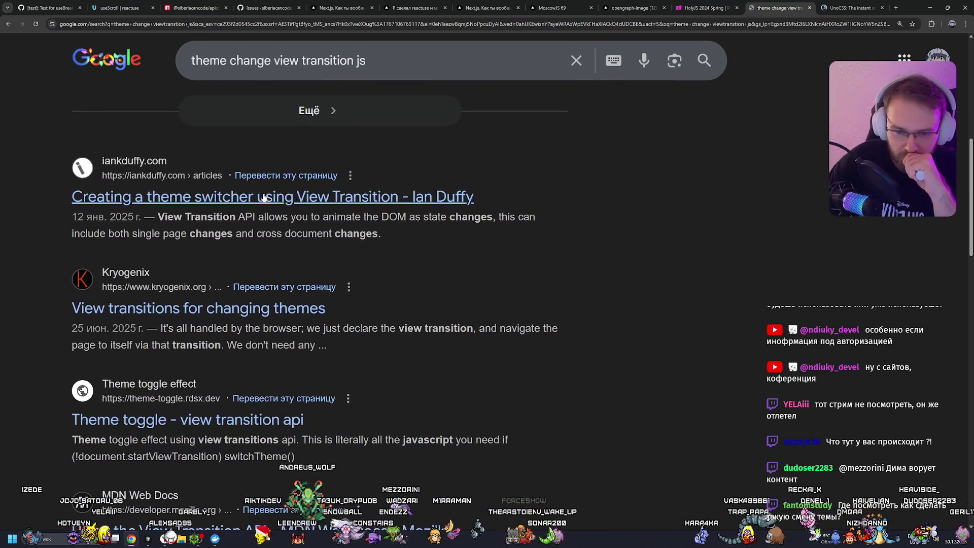
{"action": "left_click", "coordinate": [228, 206]}
{"action": "left_click", "coordinate": [845, 5]}
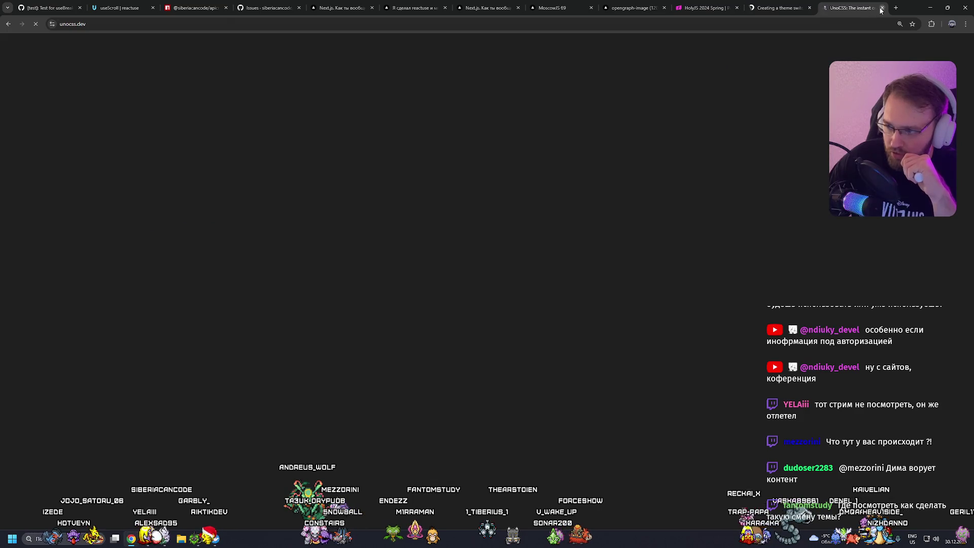
Step: Close the UnoCSS tab and read the article's View Transitions code, dismissing Google Translate
{"action": "left_click", "coordinate": [881, 8]}
{"action": "scroll", "coordinate": [583, 167], "scroll_direction": "down", "scroll_amount": 5}
{"action": "scroll", "coordinate": [568, 164], "scroll_direction": "down", "scroll_amount": 5}
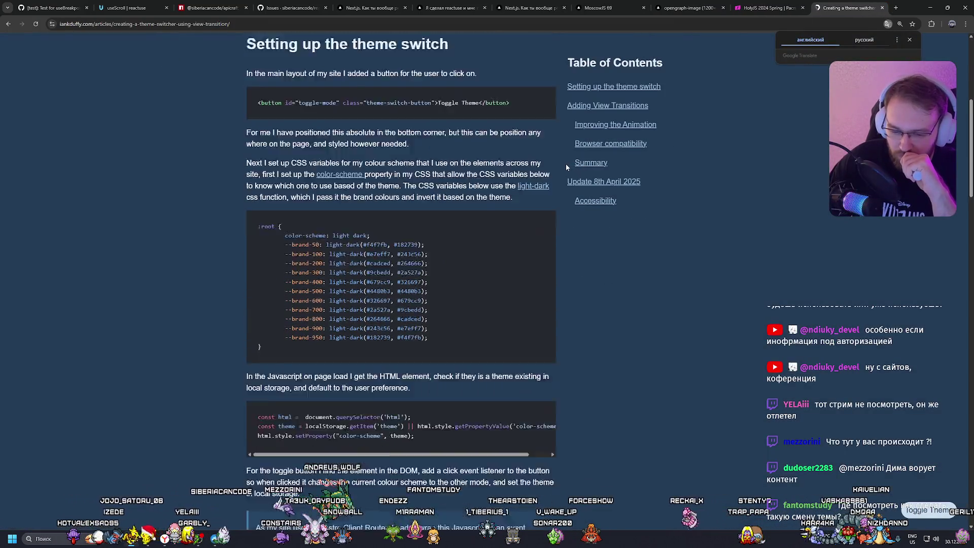
{"action": "scroll", "coordinate": [565, 162], "scroll_direction": "down", "scroll_amount": 4}
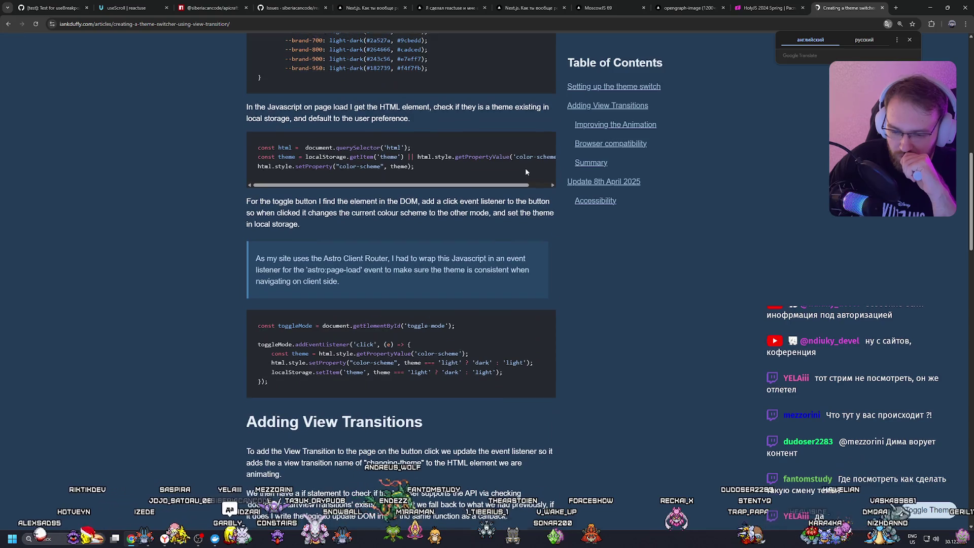
{"action": "left_click", "coordinate": [320, 211]}
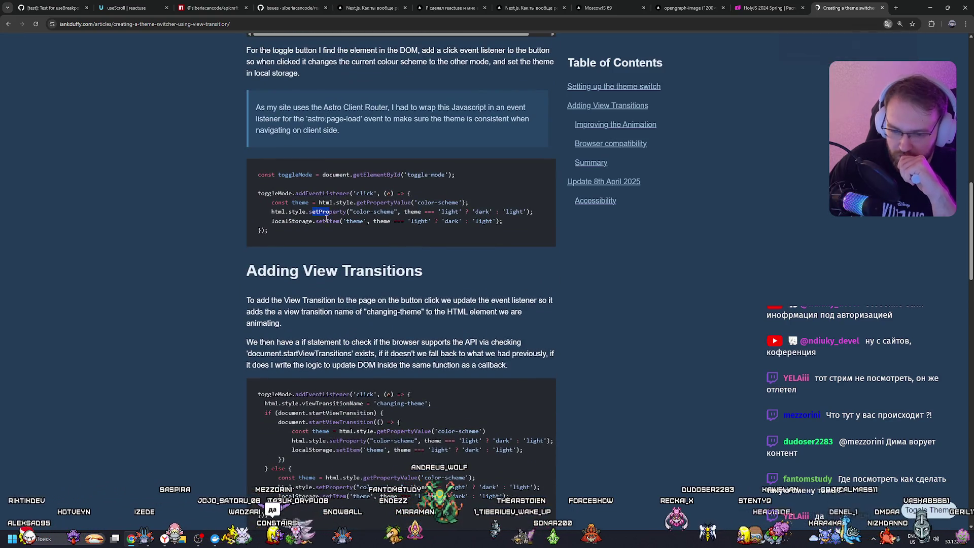
{"action": "scroll", "coordinate": [374, 219], "scroll_direction": "down", "scroll_amount": 5}
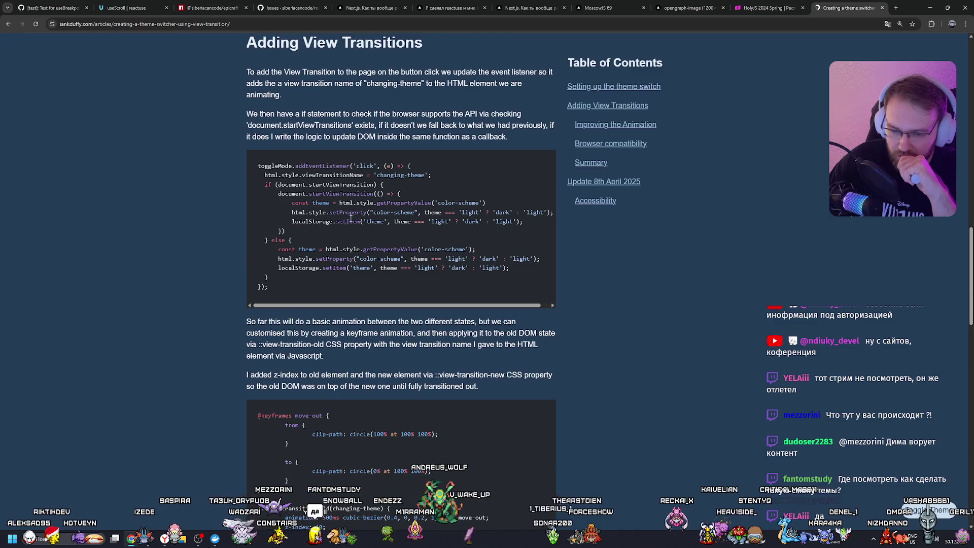
{"action": "scroll", "coordinate": [354, 243], "scroll_direction": "down", "scroll_amount": 4}
{"action": "scroll", "coordinate": [354, 244], "scroll_direction": "up", "scroll_amount": 2}
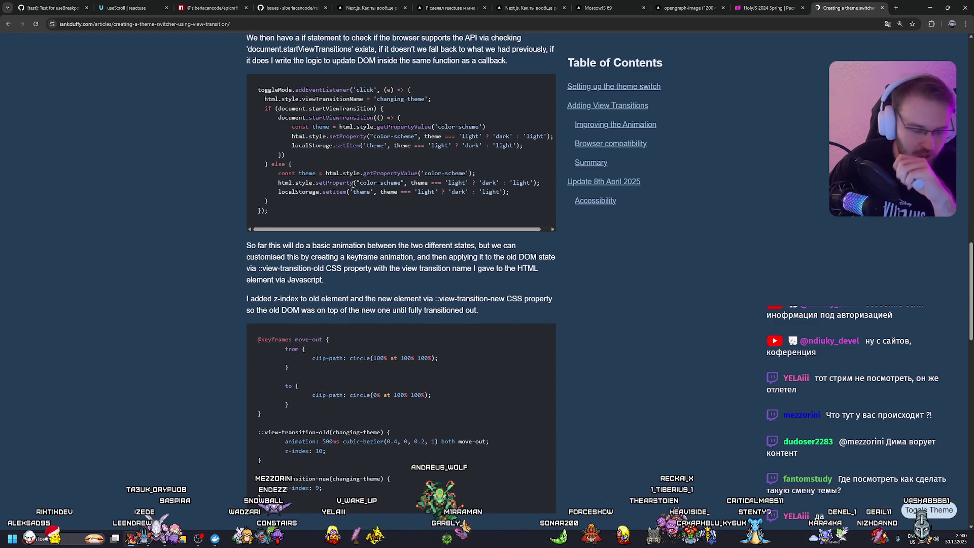
{"action": "scroll", "coordinate": [501, 170], "scroll_direction": "up", "scroll_amount": 4}
Step: Close the article and toggle the MoscowJS 69 page to dark theme and back to light
{"action": "key", "text": "ctrl+w"}
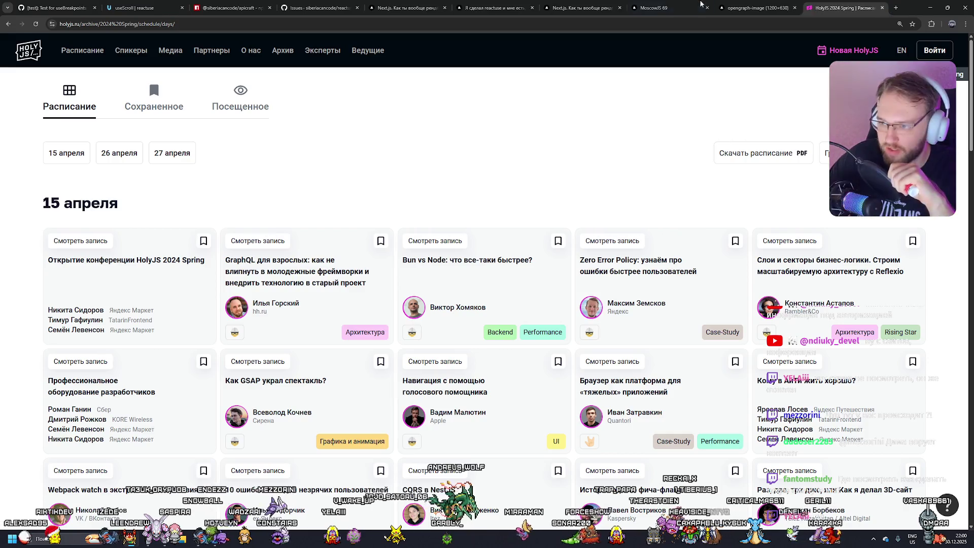
{"action": "key", "text": "ctrl+shift+Tab"}
{"action": "key", "text": "ctrl+shift+Tab"}
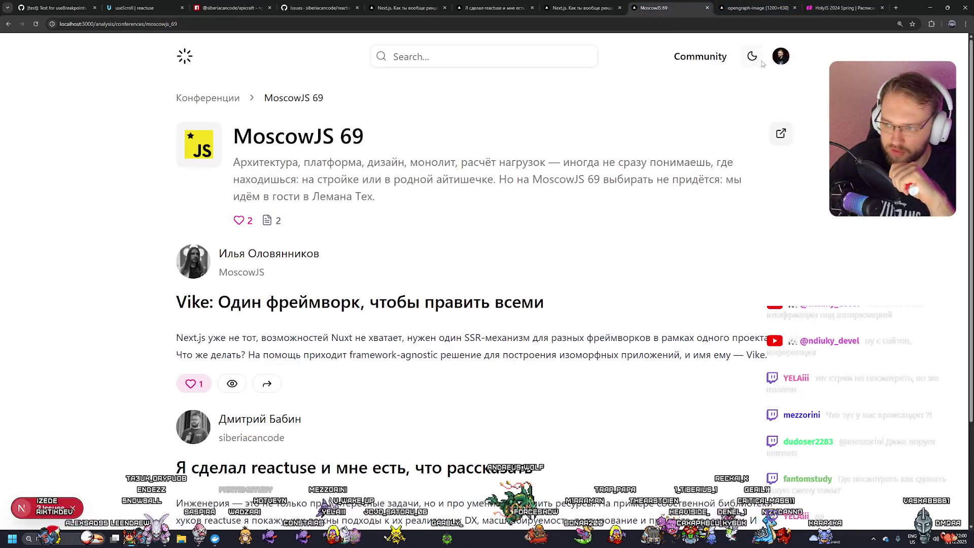
{"action": "left_click", "coordinate": [753, 58]}
{"action": "left_click", "coordinate": [753, 59]}
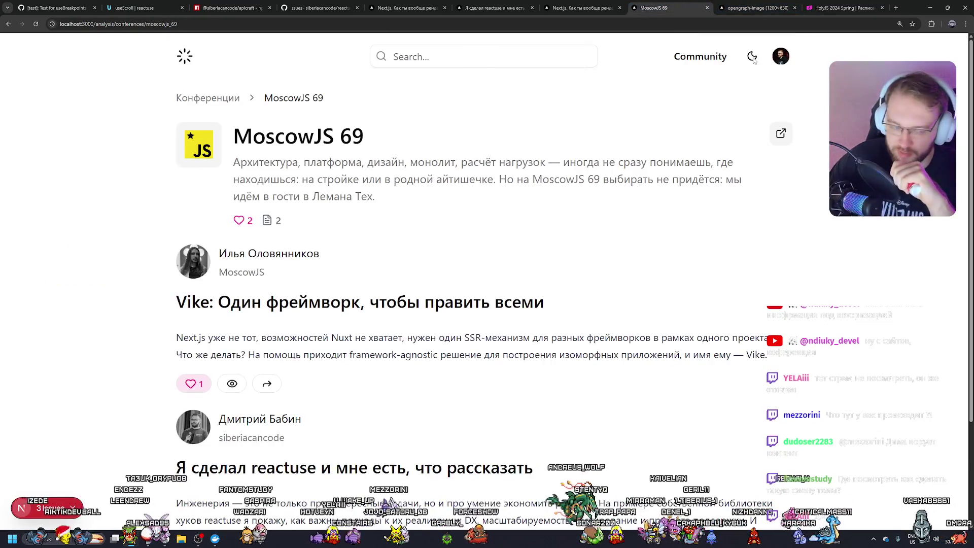
Step: Bring Cursor forward and open analysis/(components)/ThemeButton/ThemeButton.tsx
{"action": "mouse_move", "coordinate": [162, 491]}
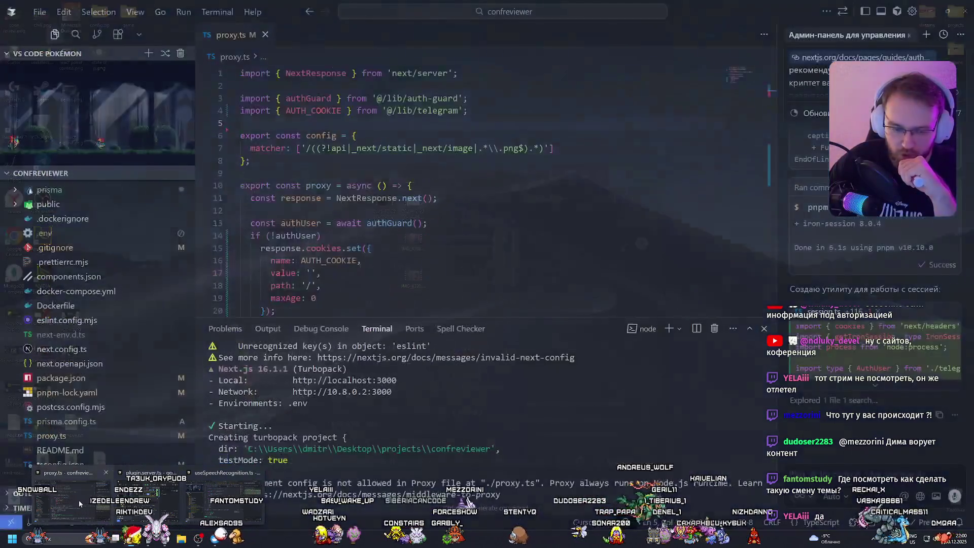
{"action": "left_click", "coordinate": [78, 500]}
{"action": "scroll", "coordinate": [53, 231], "scroll_direction": "up", "scroll_amount": 10}
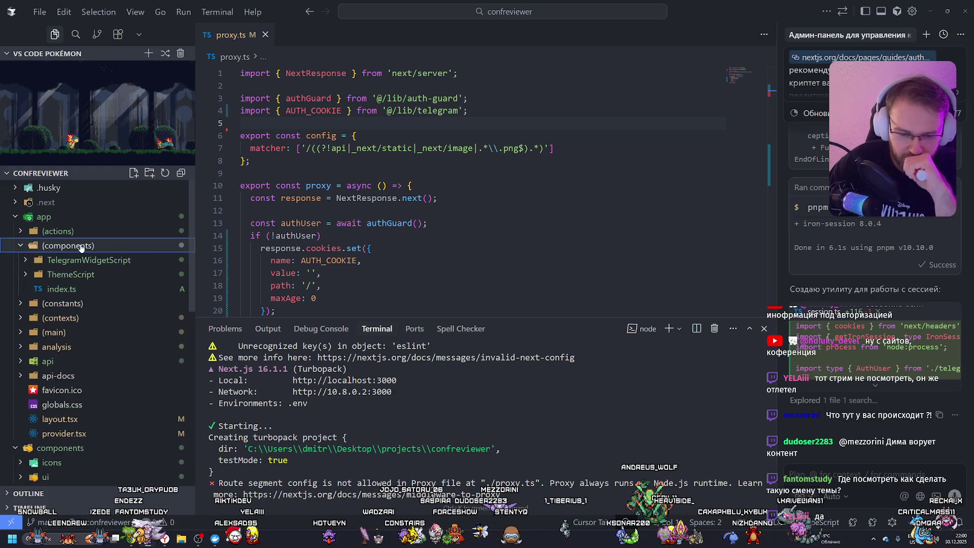
{"action": "left_click", "coordinate": [81, 233]}
{"action": "left_click", "coordinate": [82, 232]}
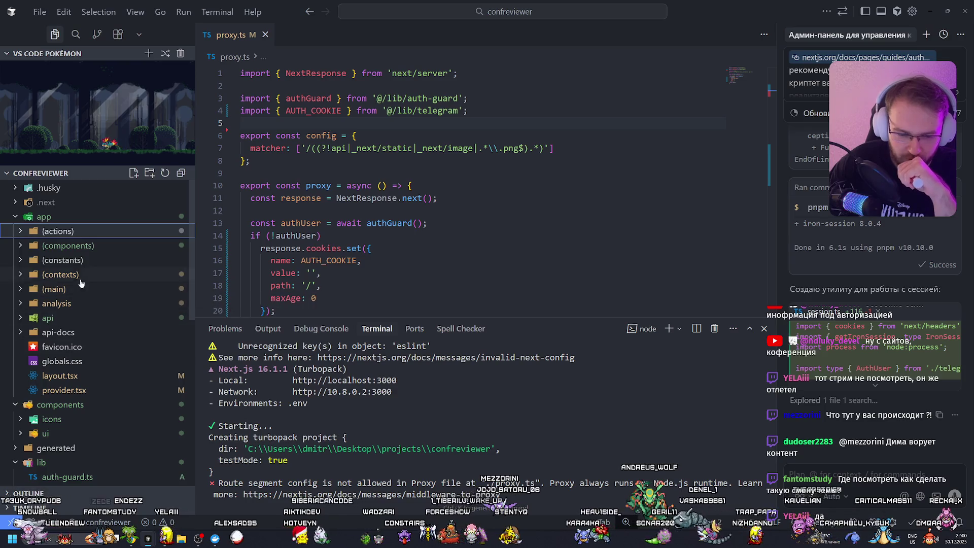
{"action": "left_click", "coordinate": [90, 307]}
{"action": "left_click", "coordinate": [102, 332]}
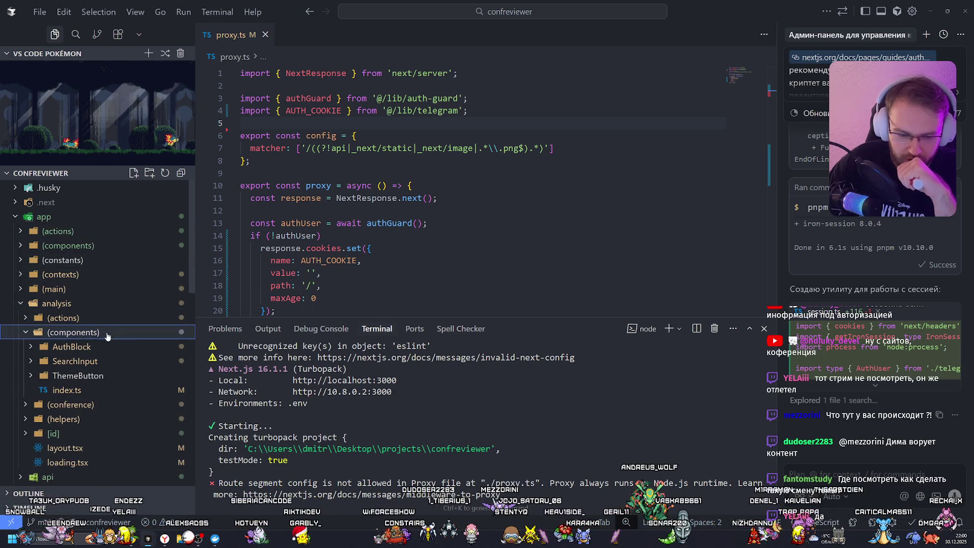
{"action": "left_click", "coordinate": [102, 376]}
{"action": "left_click", "coordinate": [97, 389]}
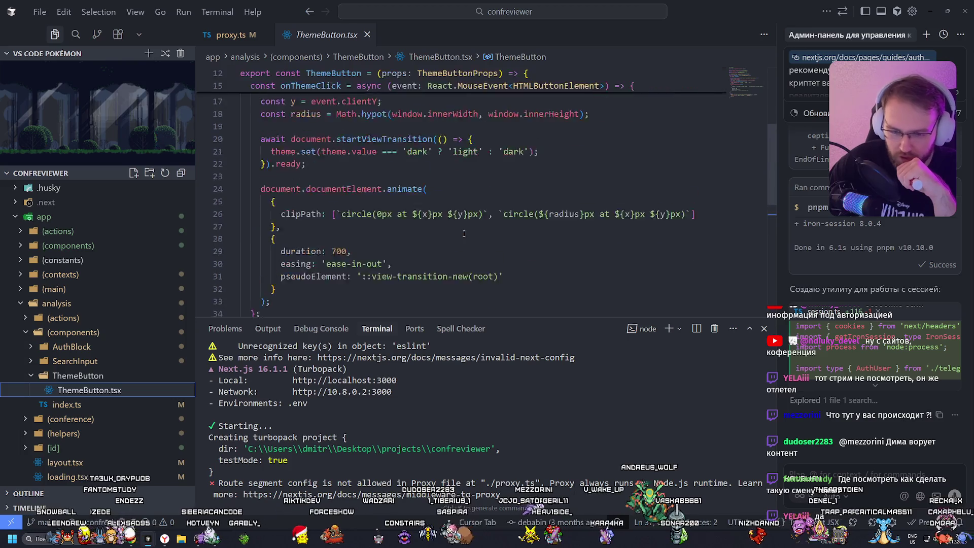
Step: Select ThemeButton's theme-switch animation code on lines 16–33, then open globals.css
{"action": "scroll", "coordinate": [355, 203], "scroll_direction": "up", "scroll_amount": 2}
{"action": "left_click_drag", "start_coordinate": [460, 318], "coordinate": [460, 442]}
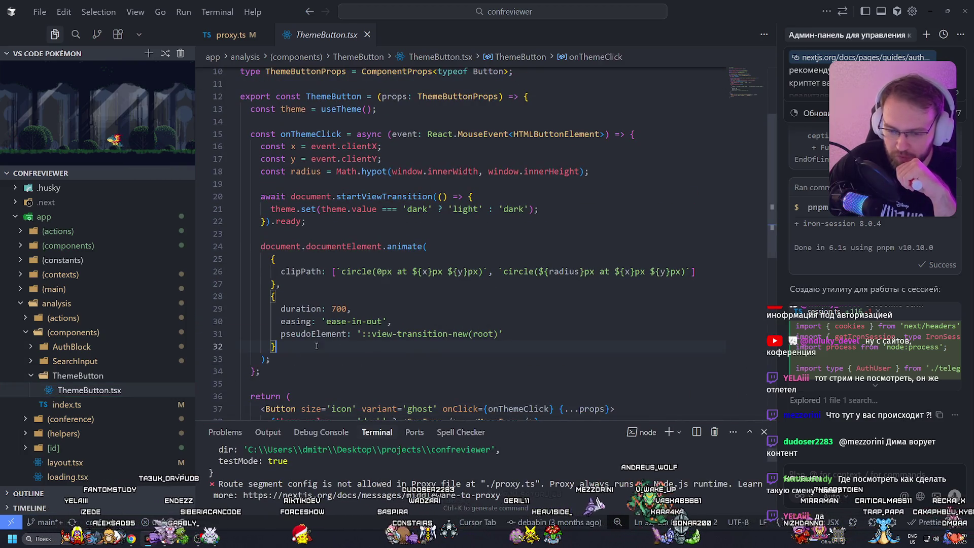
{"action": "left_click_drag", "start_coordinate": [273, 359], "coordinate": [242, 146]}
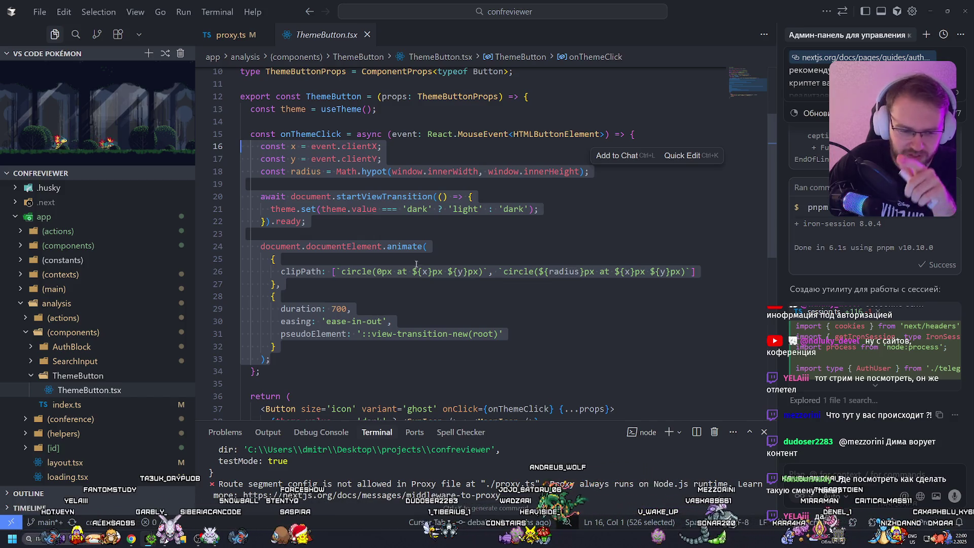
{"action": "left_click", "coordinate": [355, 121]}
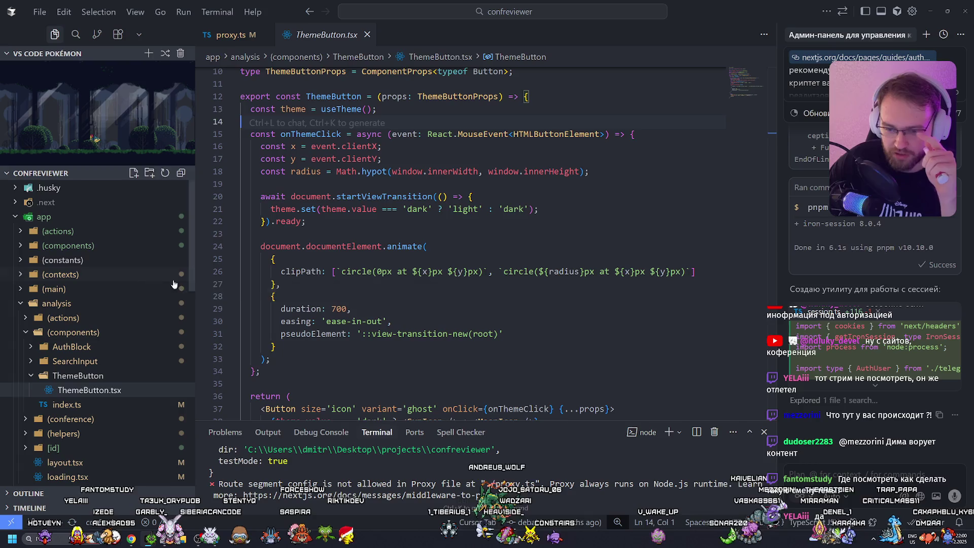
{"action": "scroll", "coordinate": [76, 329], "scroll_direction": "down", "scroll_amount": 5}
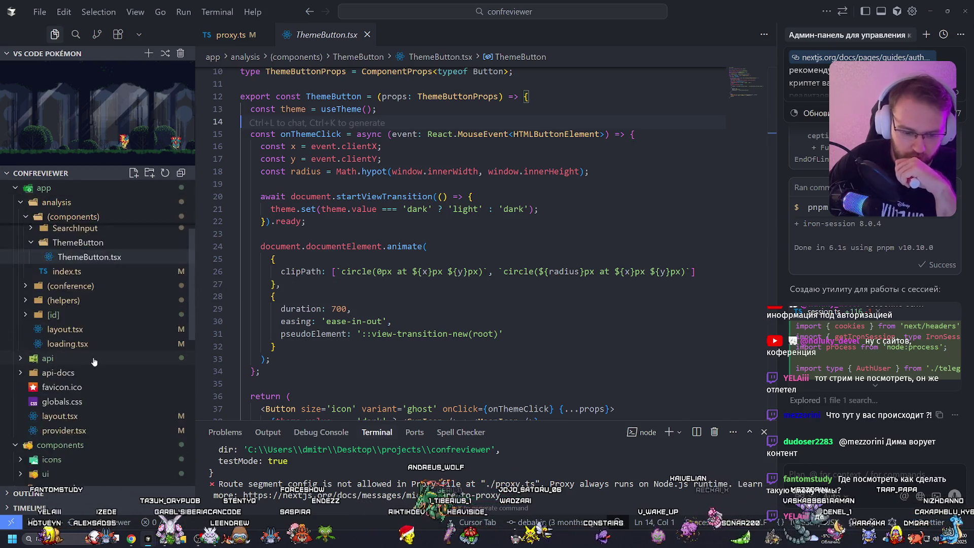
{"action": "left_click", "coordinate": [62, 363]}
{"action": "scroll", "coordinate": [438, 328], "scroll_direction": "down", "scroll_amount": 20}
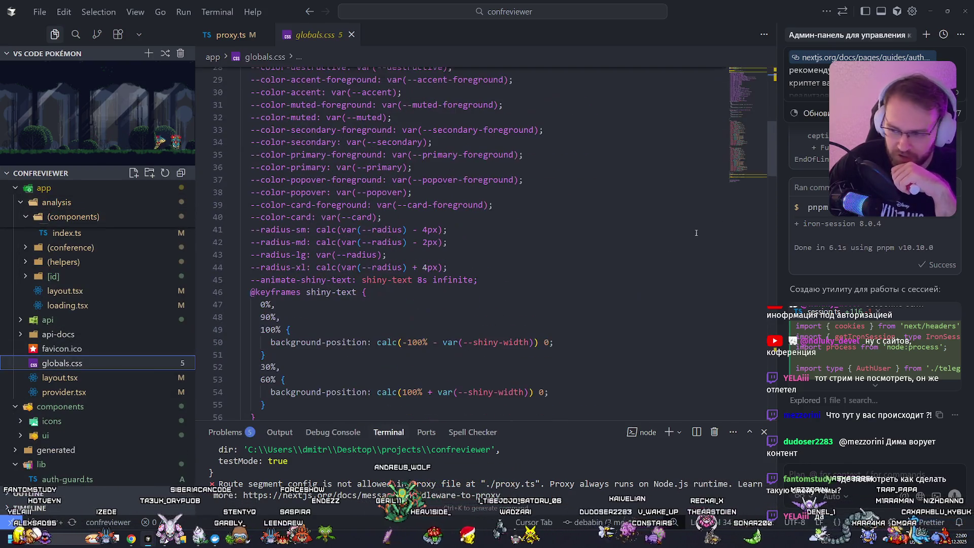
Step: Review the view-transition rule in globals.css and close the proxy.ts file
{"action": "left_click_drag", "start_coordinate": [355, 345], "coordinate": [225, 297]}
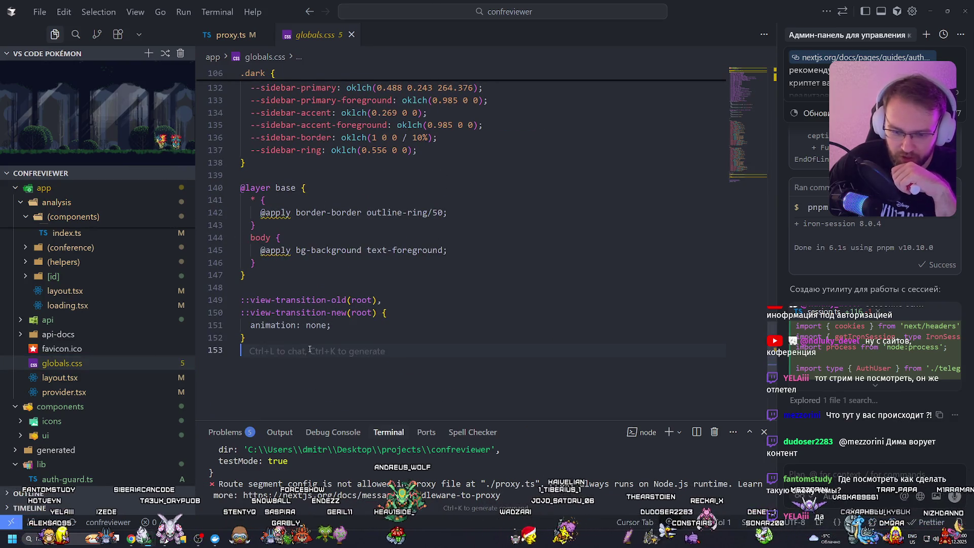
{"action": "left_click", "coordinate": [373, 300]}
{"action": "left_click", "coordinate": [244, 351]}
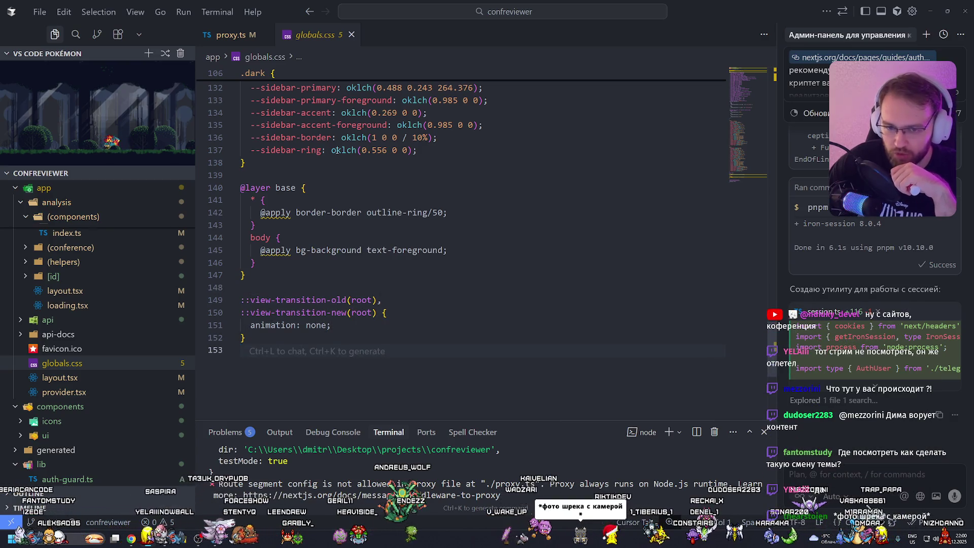
{"action": "left_click", "coordinate": [231, 34]}
{"action": "left_click", "coordinate": [311, 34]}
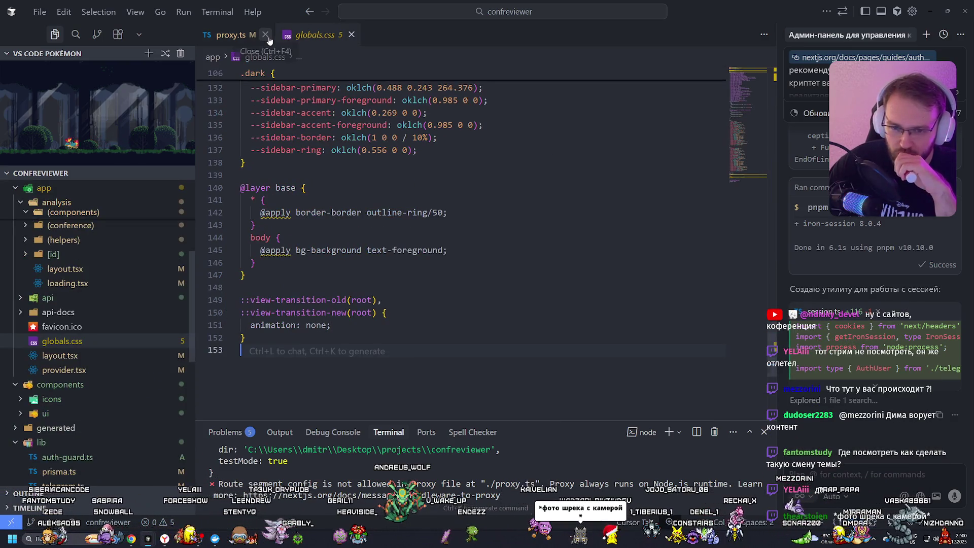
{"action": "left_click", "coordinate": [265, 35]}
{"action": "left_click", "coordinate": [56, 281]}
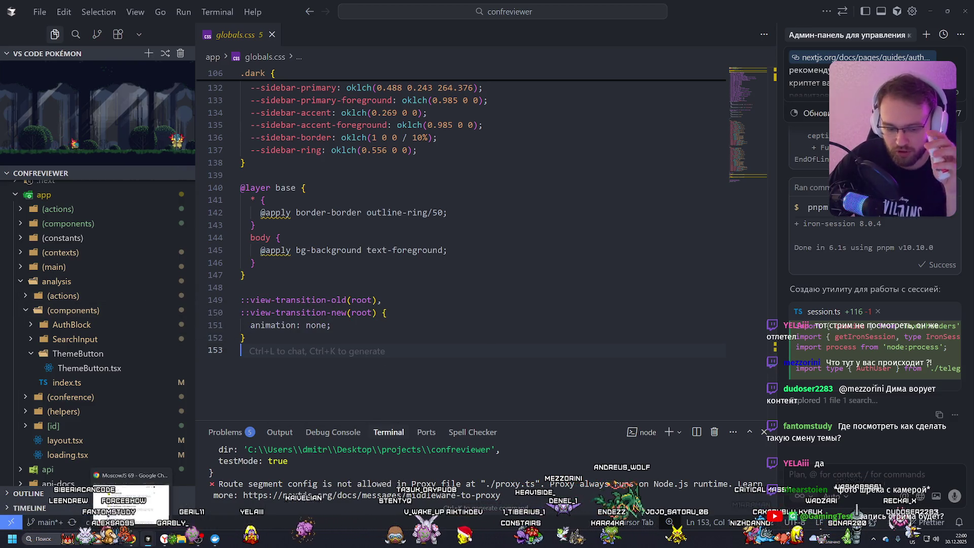
Step: In Chrome, search Google for 'nextjs' and open the Next.js Docs on nextjs.org
{"action": "left_click", "coordinate": [165, 538]}
{"action": "left_click", "coordinate": [842, 8]}
{"action": "left_click", "coordinate": [834, 22]}
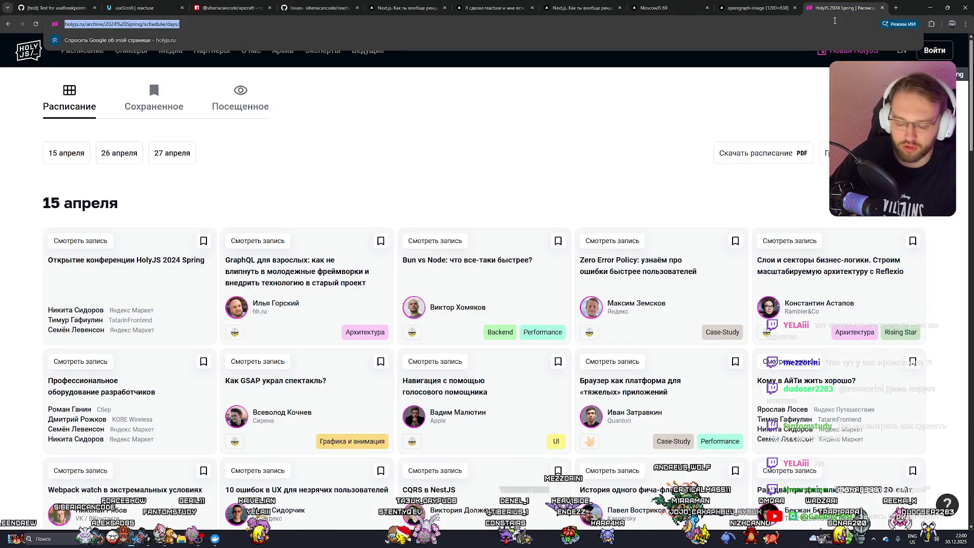
{"action": "type", "text": "nextjs"}
{"action": "key", "text": "Return"}
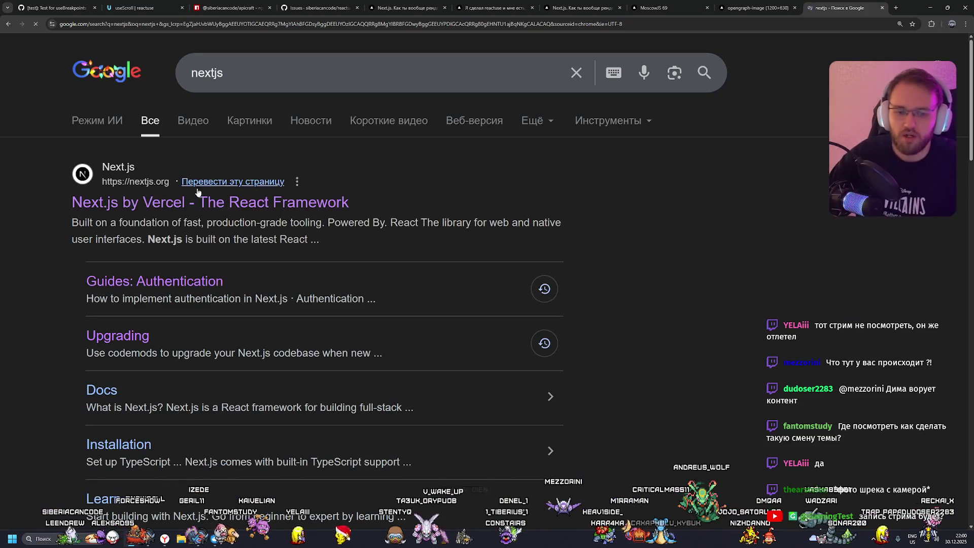
{"action": "left_click", "coordinate": [169, 208]}
{"action": "left_click", "coordinate": [432, 427]}
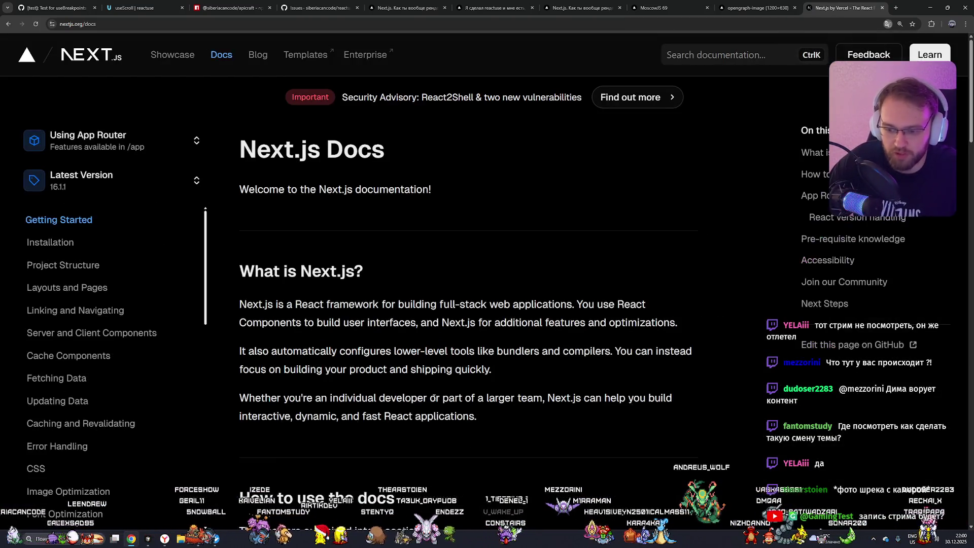
Step: Open API Reference > Functions and read cacheLife, highlighting its cacheLife('days') example
{"action": "scroll", "coordinate": [135, 246], "scroll_direction": "down", "scroll_amount": 15}
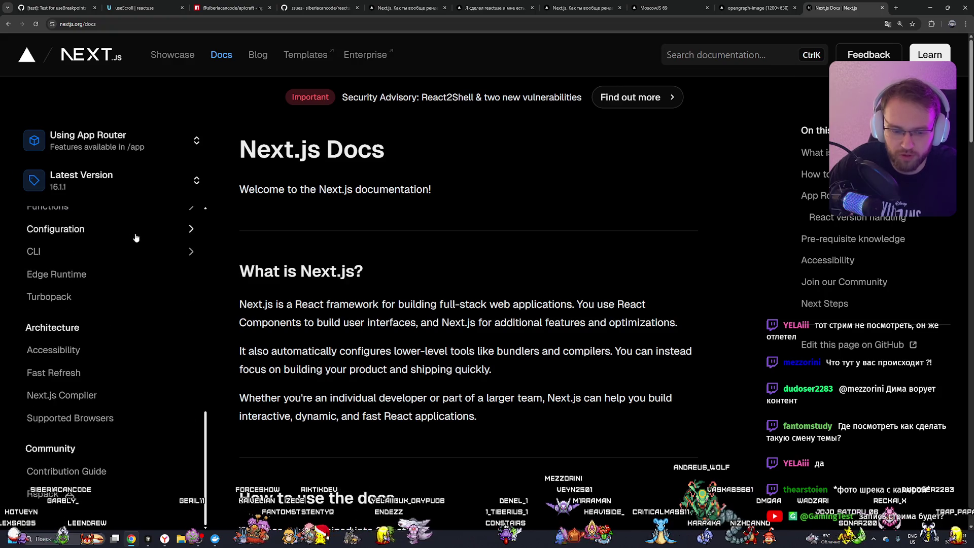
{"action": "scroll", "coordinate": [135, 245], "scroll_direction": "up", "scroll_amount": 3}
{"action": "scroll", "coordinate": [69, 339], "scroll_direction": "up", "scroll_amount": 1}
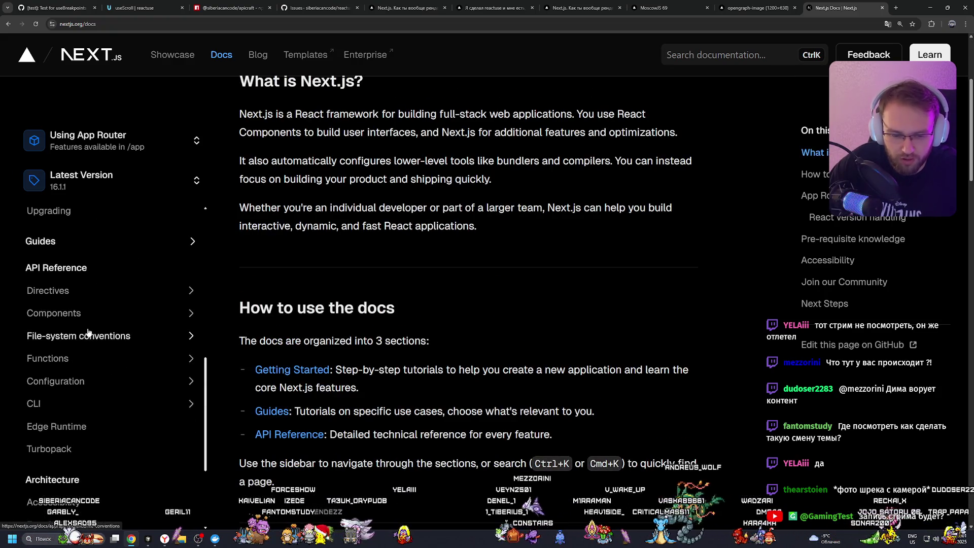
{"action": "left_click", "coordinate": [70, 357]}
{"action": "scroll", "coordinate": [147, 312], "scroll_direction": "down", "scroll_amount": 5}
{"action": "scroll", "coordinate": [91, 289], "scroll_direction": "up", "scroll_amount": 2}
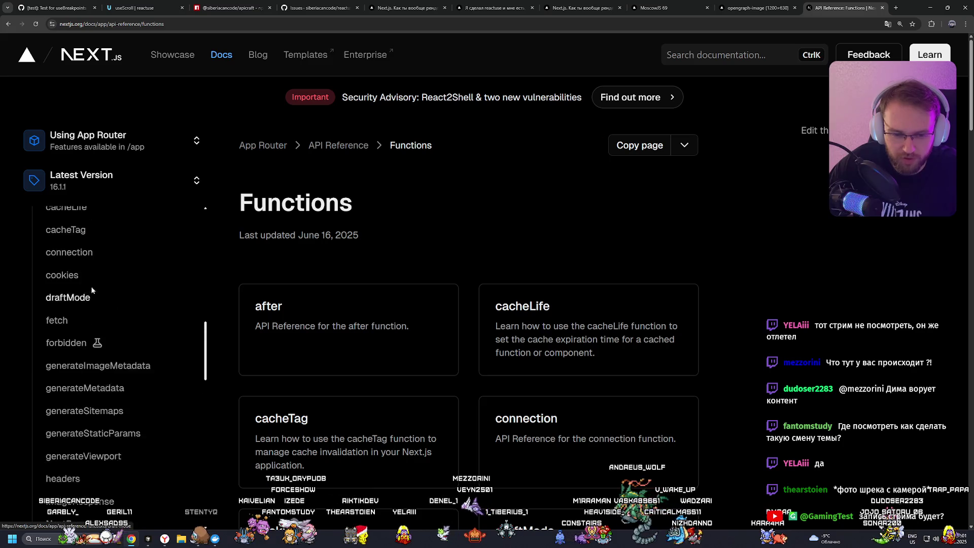
{"action": "left_click", "coordinate": [80, 277]}
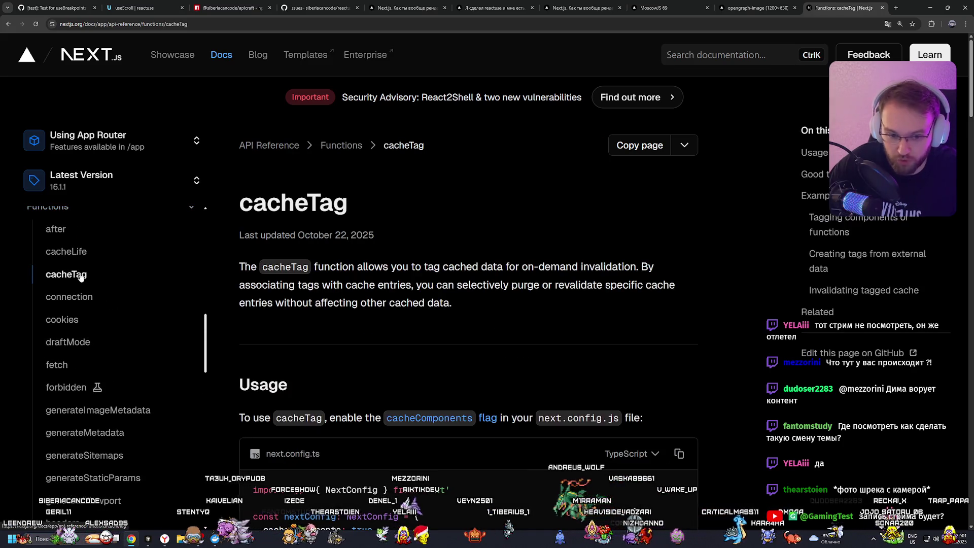
{"action": "left_click", "coordinate": [67, 251]}
{"action": "scroll", "coordinate": [424, 302], "scroll_direction": "down", "scroll_amount": 4}
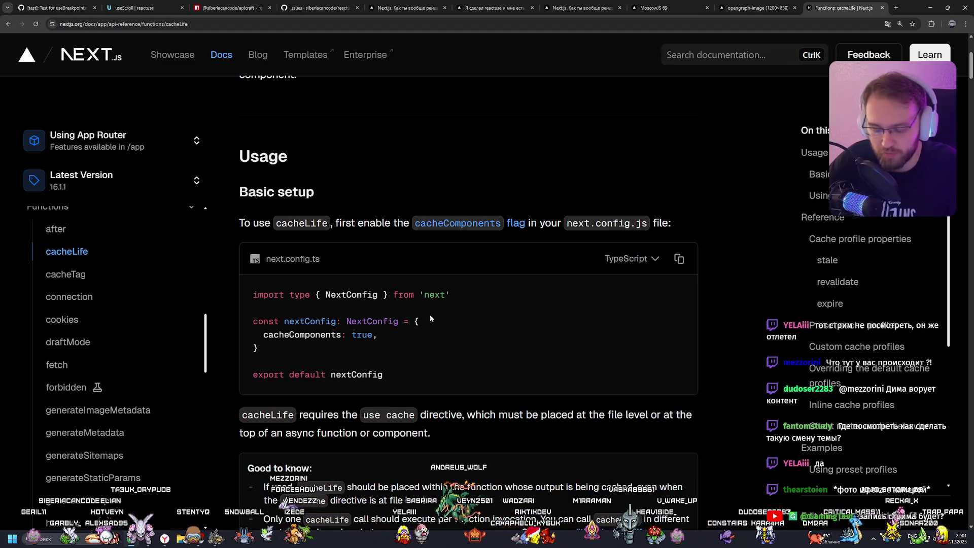
{"action": "scroll", "coordinate": [401, 269], "scroll_direction": "down", "scroll_amount": 5}
{"action": "scroll", "coordinate": [405, 235], "scroll_direction": "down", "scroll_amount": 5}
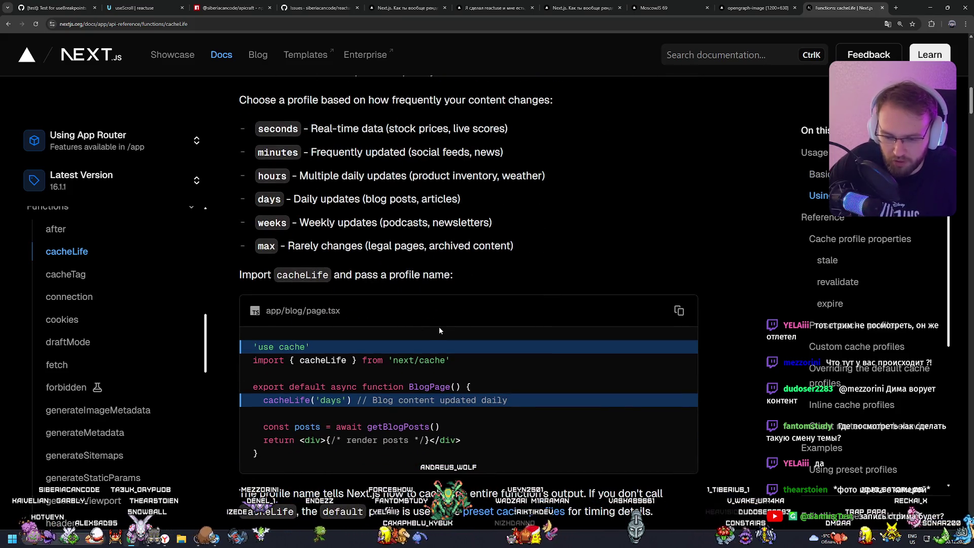
{"action": "mouse_move", "coordinate": [262, 400]}
{"action": "left_mouse_down"}
{"action": "mouse_move", "coordinate": [353, 398]}
{"action": "mouse_move", "coordinate": [262, 399]}
{"action": "left_mouse_up"}
{"action": "left_click", "coordinate": [353, 398]}
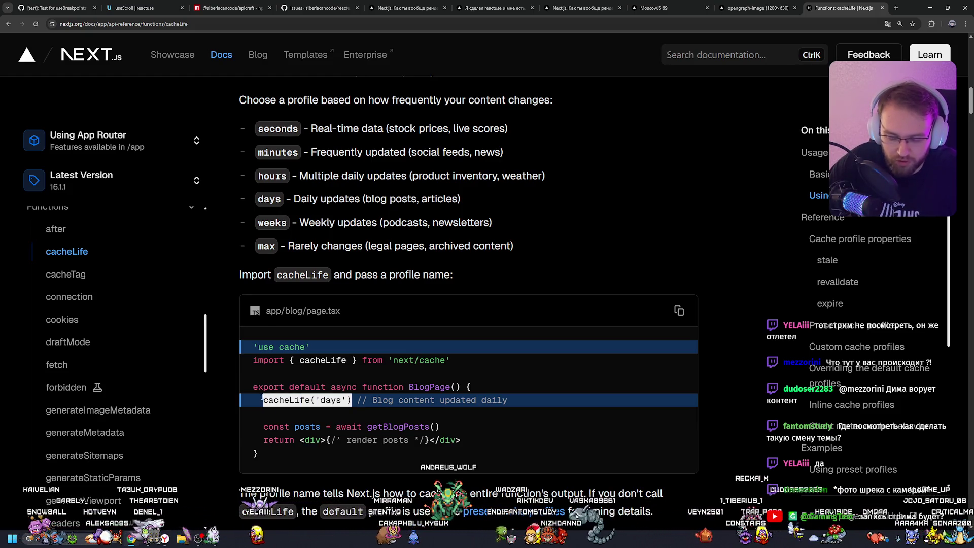
Step: Read the cacheTag reference, including its revalidateTag usage example
{"action": "left_click", "coordinate": [151, 271]}
{"action": "scroll", "coordinate": [467, 281], "scroll_direction": "down", "scroll_amount": 3}
{"action": "scroll", "coordinate": [461, 278], "scroll_direction": "down", "scroll_amount": 5}
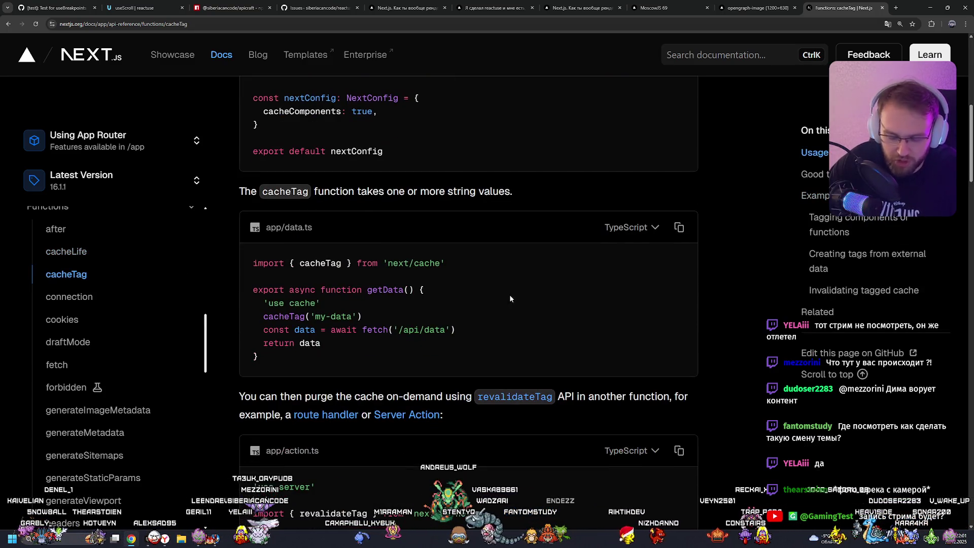
{"action": "scroll", "coordinate": [494, 299], "scroll_direction": "down", "scroll_amount": 4}
{"action": "left_click_drag", "start_coordinate": [406, 376], "coordinate": [264, 377]}
{"action": "left_click", "coordinate": [263, 376]}
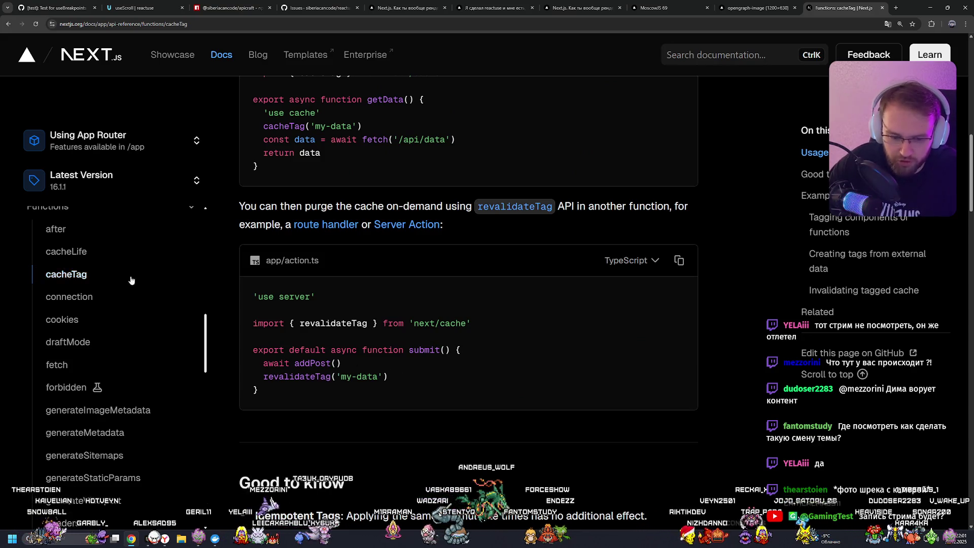
{"action": "scroll", "coordinate": [142, 300], "scroll_direction": "down", "scroll_amount": 5}
{"action": "scroll", "coordinate": [147, 309], "scroll_direction": "down", "scroll_amount": 10}
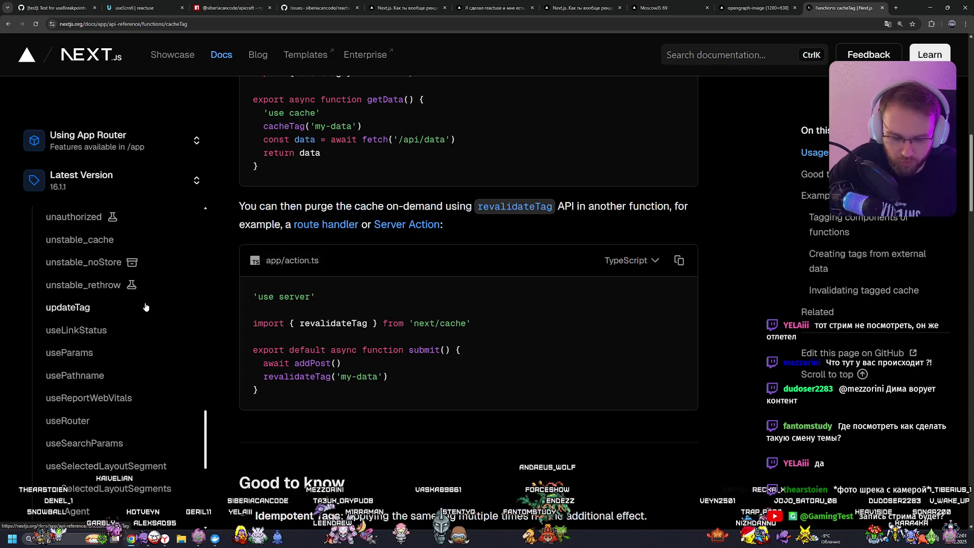
{"action": "scroll", "coordinate": [144, 309], "scroll_direction": "up", "scroll_amount": 10}
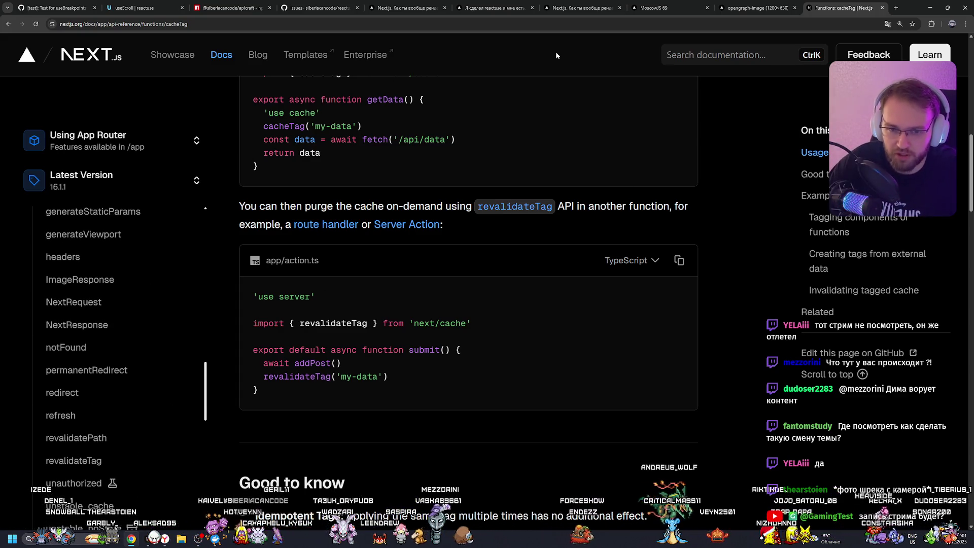
Step: Return to the MoscowJS 69 conference tab
{"action": "key", "text": "ctrl+Tab"}
{"action": "key", "text": "ctrl+Tab"}
{"action": "key", "text": "ctrl+shift+Tab"}
{"action": "left_click", "coordinate": [633, 4]}
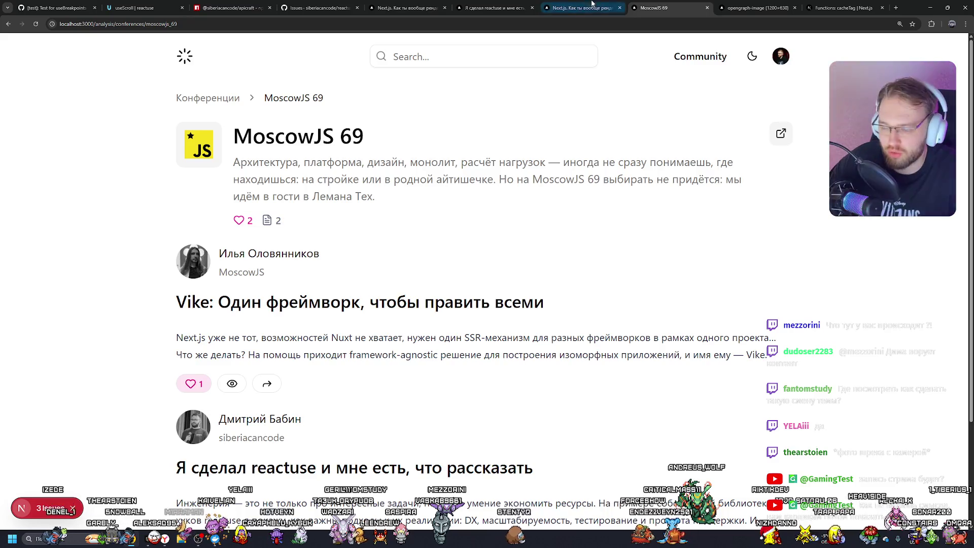
Step: Open and close the account menu, then open the Vike talk page
{"action": "left_click", "coordinate": [780, 60]}
{"action": "left_click", "coordinate": [246, 173]}
{"action": "left_click", "coordinate": [253, 302]}
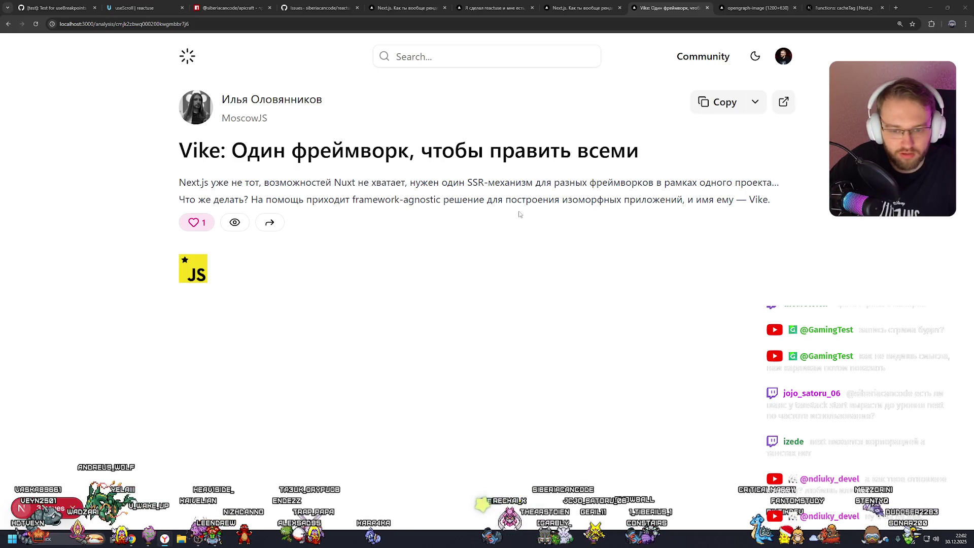
Step: Go back to MoscowJS 69 and open a new tab with 'ex' for Excalidraw
{"action": "left_click", "coordinate": [534, 227]}
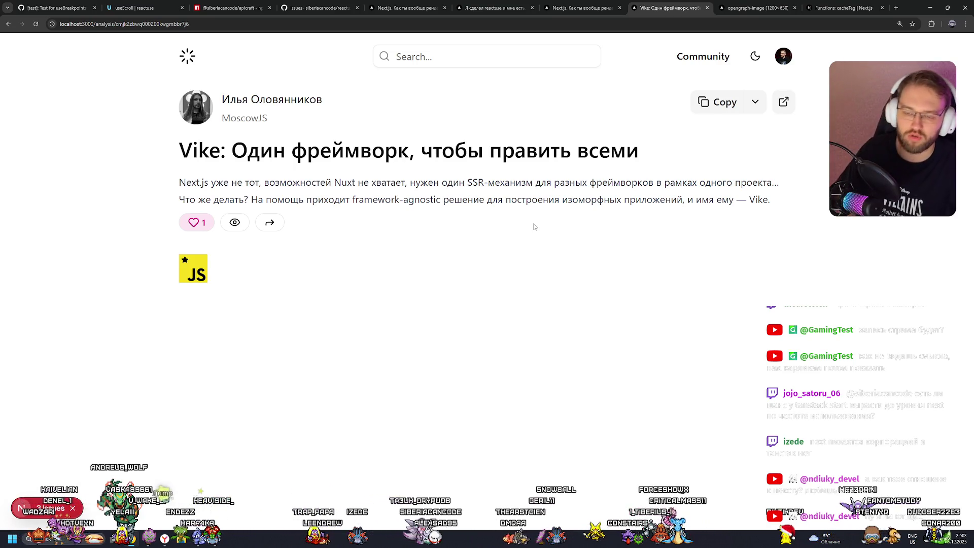
{"action": "left_click", "coordinate": [200, 272]}
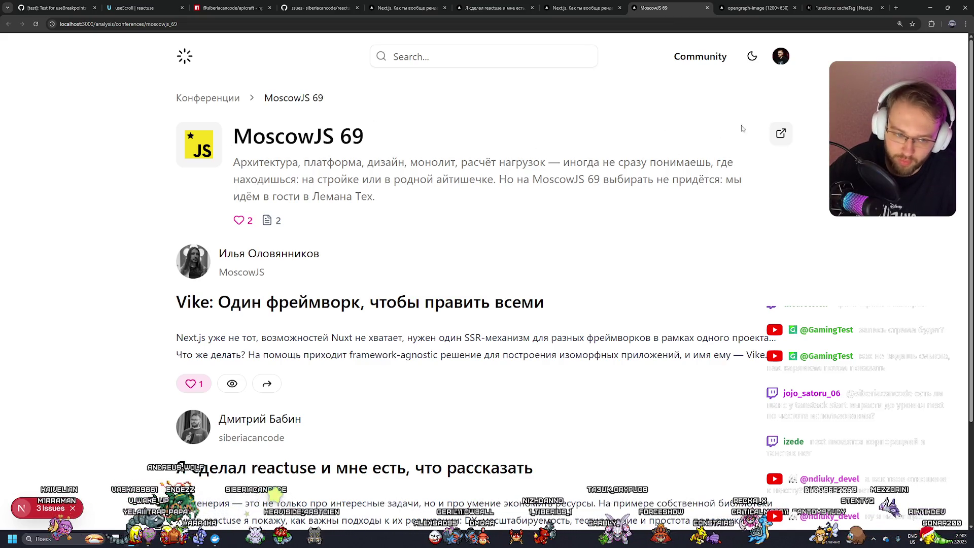
{"action": "scroll", "coordinate": [333, 247], "scroll_direction": "down", "scroll_amount": 3}
{"action": "scroll", "coordinate": [332, 247], "scroll_direction": "up", "scroll_amount": 3}
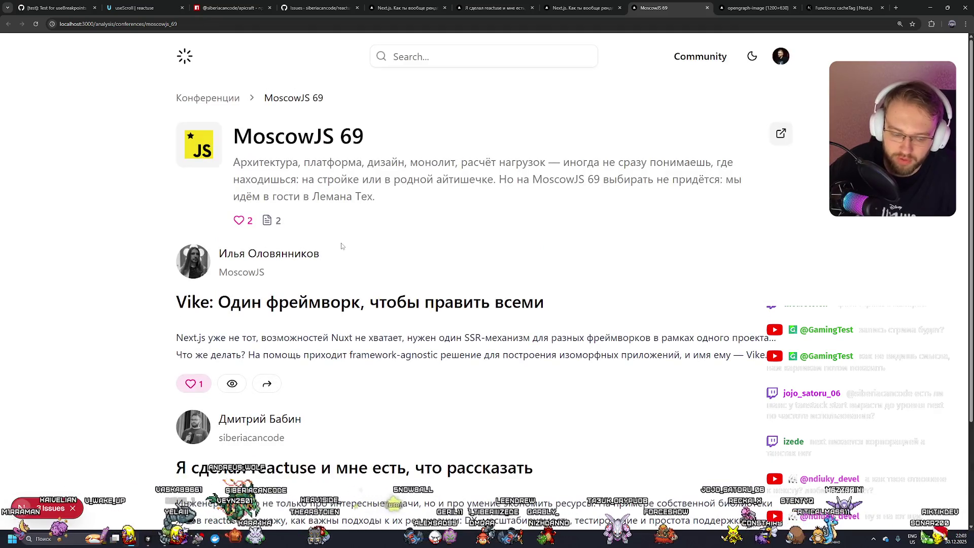
{"action": "left_click", "coordinate": [896, 8]}
{"action": "type", "text": "excalidraw.com"}
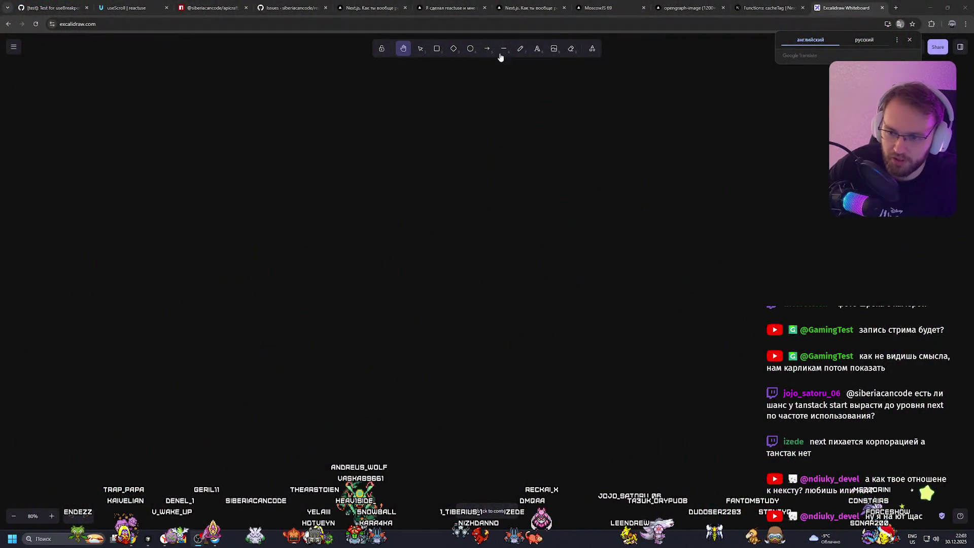
Step: Draw a tall rectangle as the page frame, then reposition and widen it
{"action": "left_click", "coordinate": [437, 49]}
{"action": "mouse_move", "coordinate": [260, 148]}
{"action": "left_mouse_down"}
{"action": "mouse_move", "coordinate": [497, 365]}
{"action": "mouse_move", "coordinate": [611, 443]}
{"action": "mouse_move", "coordinate": [561, 489]}
{"action": "left_mouse_up"}
{"action": "mouse_move", "coordinate": [474, 402]}
{"action": "left_mouse_down"}
{"action": "mouse_move", "coordinate": [537, 352]}
{"action": "mouse_move", "coordinate": [523, 357]}
{"action": "left_mouse_up"}
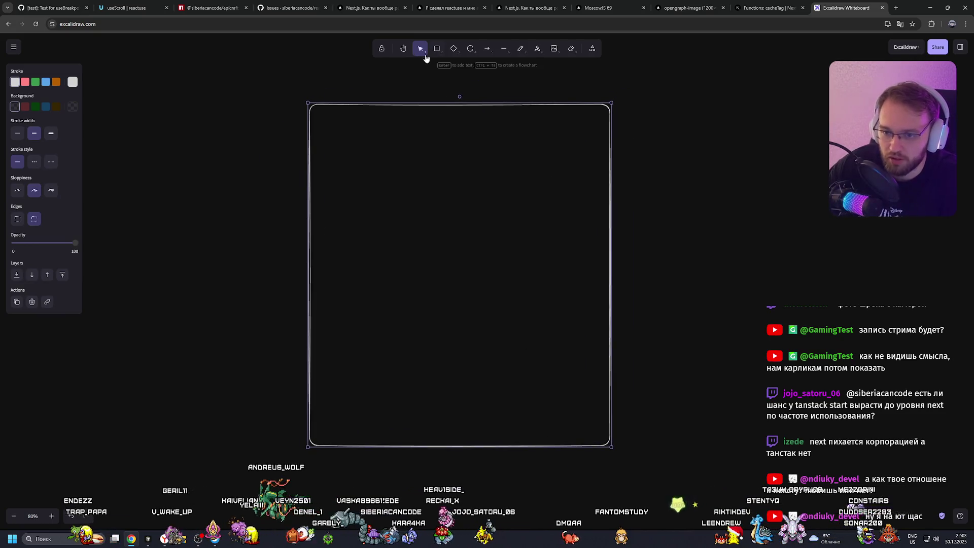
{"action": "mouse_move", "coordinate": [611, 241]}
{"action": "left_mouse_down"}
{"action": "mouse_move", "coordinate": [738, 239]}
{"action": "mouse_move", "coordinate": [683, 251]}
{"action": "left_mouse_up"}
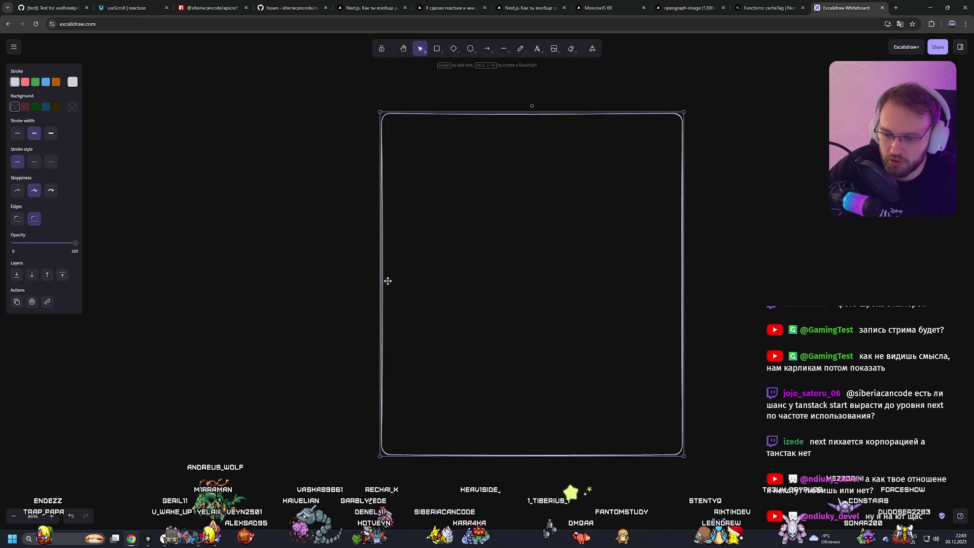
{"action": "left_click_drag", "start_coordinate": [383, 280], "coordinate": [228, 280]}
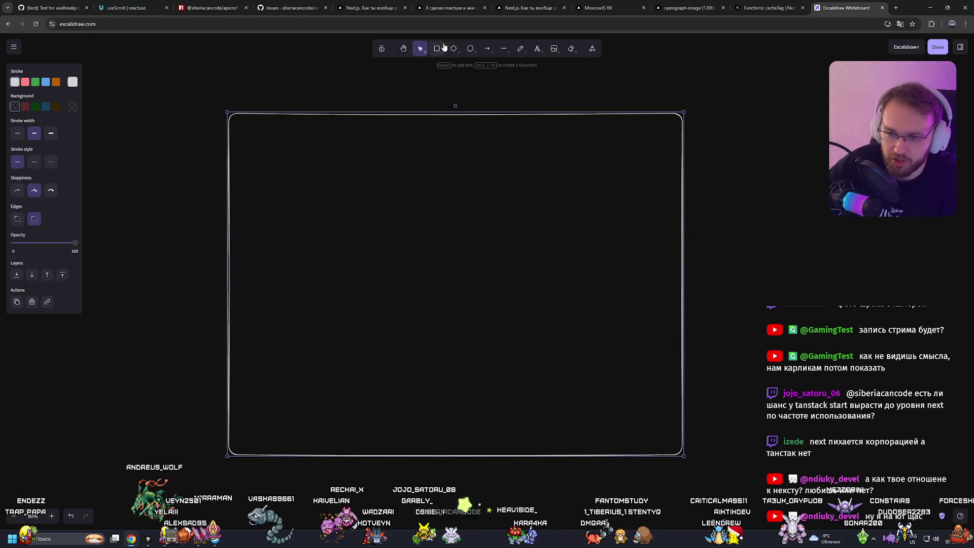
{"action": "left_click_drag", "start_coordinate": [558, 143], "coordinate": [561, 147]}
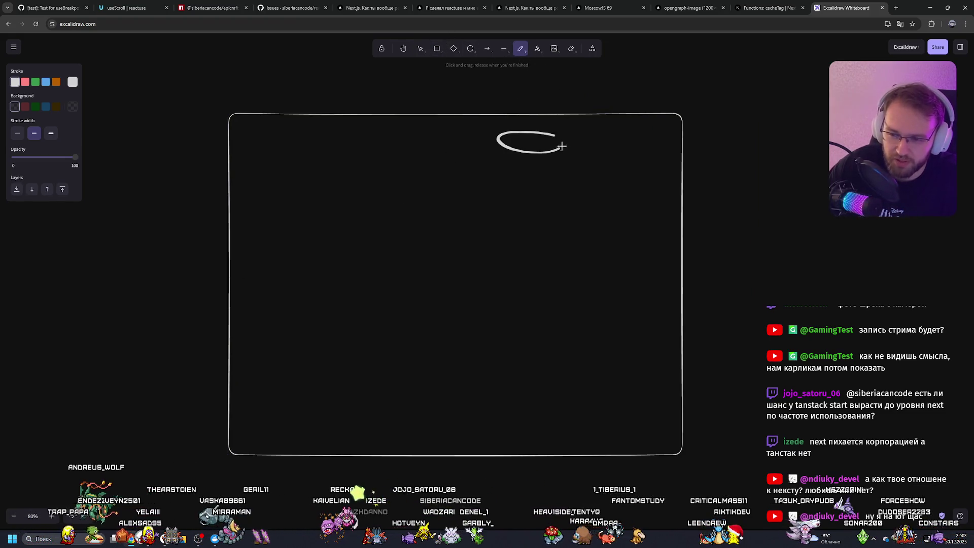
{"action": "key", "text": "ctrl+z"}
Step: Write /form above the frame and sketch the boxes, split pill, and bar with dot and circles
{"action": "mouse_move", "coordinate": [262, 79]}
{"action": "left_mouse_down"}
{"action": "mouse_move", "coordinate": [240, 104]}
{"action": "mouse_move", "coordinate": [320, 94]}
{"action": "mouse_move", "coordinate": [359, 103]}
{"action": "left_mouse_up"}
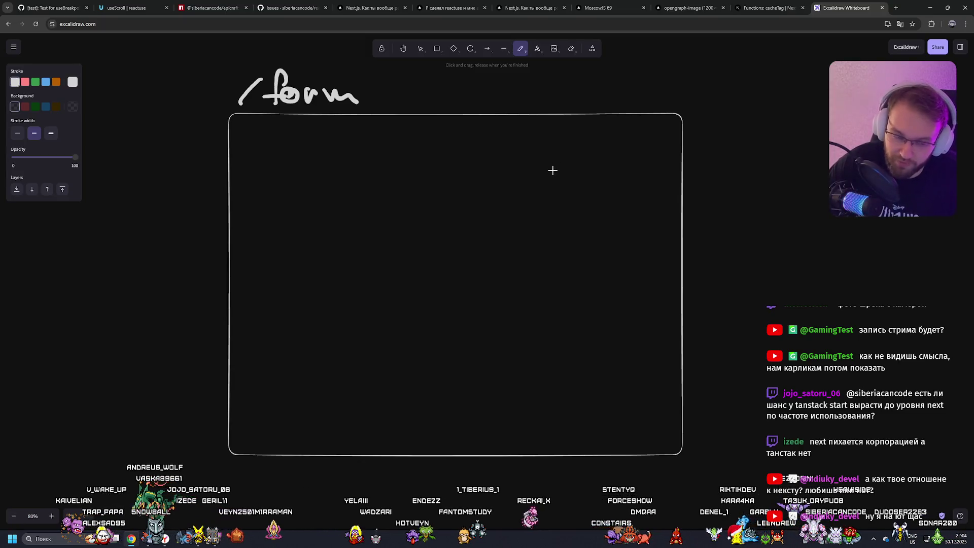
{"action": "mouse_move", "coordinate": [340, 134]}
{"action": "left_mouse_down"}
{"action": "mouse_move", "coordinate": [342, 163]}
{"action": "mouse_move", "coordinate": [343, 134]}
{"action": "mouse_move", "coordinate": [449, 168]}
{"action": "mouse_move", "coordinate": [403, 134]}
{"action": "left_mouse_up"}
{"action": "mouse_move", "coordinate": [349, 173]}
{"action": "left_mouse_down"}
{"action": "mouse_move", "coordinate": [332, 186]}
{"action": "mouse_move", "coordinate": [419, 181]}
{"action": "mouse_move", "coordinate": [353, 173]}
{"action": "mouse_move", "coordinate": [368, 193]}
{"action": "left_mouse_up"}
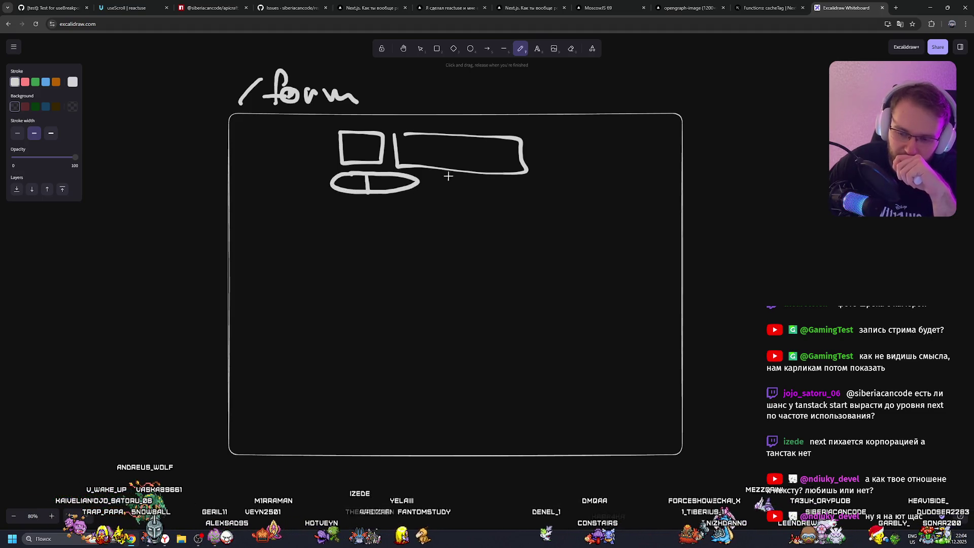
{"action": "left_click_drag", "start_coordinate": [396, 135], "coordinate": [417, 134]}
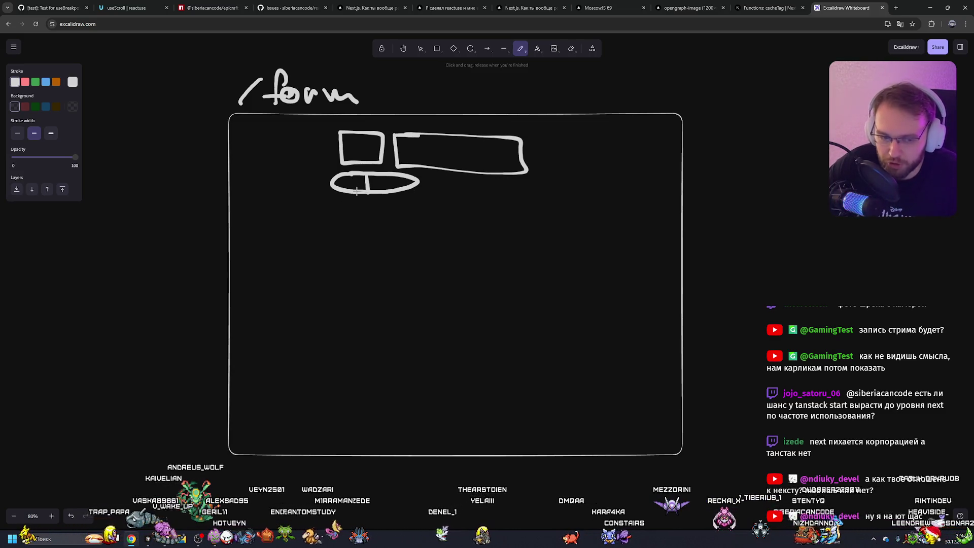
{"action": "mouse_move", "coordinate": [338, 238]}
{"action": "left_mouse_down"}
{"action": "mouse_move", "coordinate": [336, 210]}
{"action": "mouse_move", "coordinate": [522, 202]}
{"action": "mouse_move", "coordinate": [526, 243]}
{"action": "mouse_move", "coordinate": [340, 238]}
{"action": "left_mouse_up"}
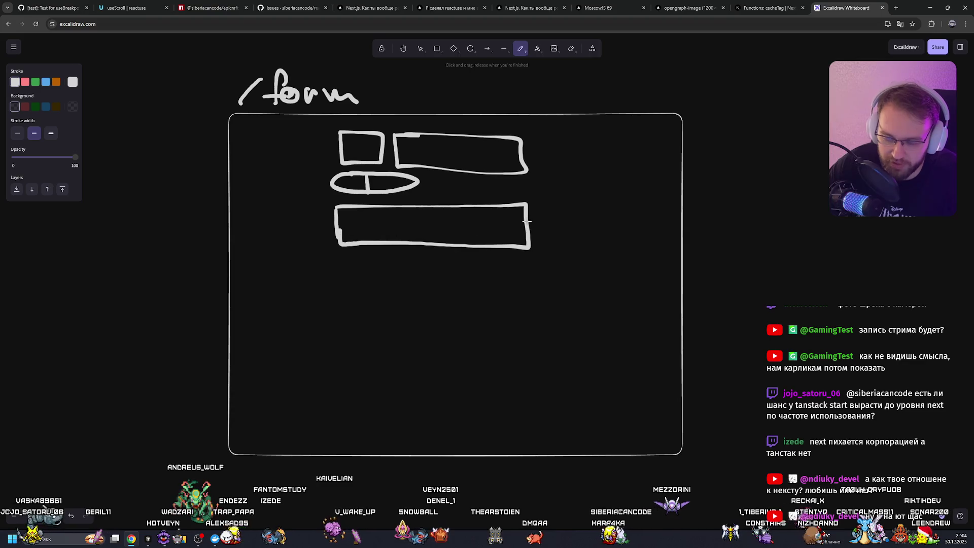
{"action": "left_click_drag", "start_coordinate": [472, 219], "coordinate": [503, 223]}
{"action": "left_click_drag", "start_coordinate": [352, 215], "coordinate": [406, 229]}
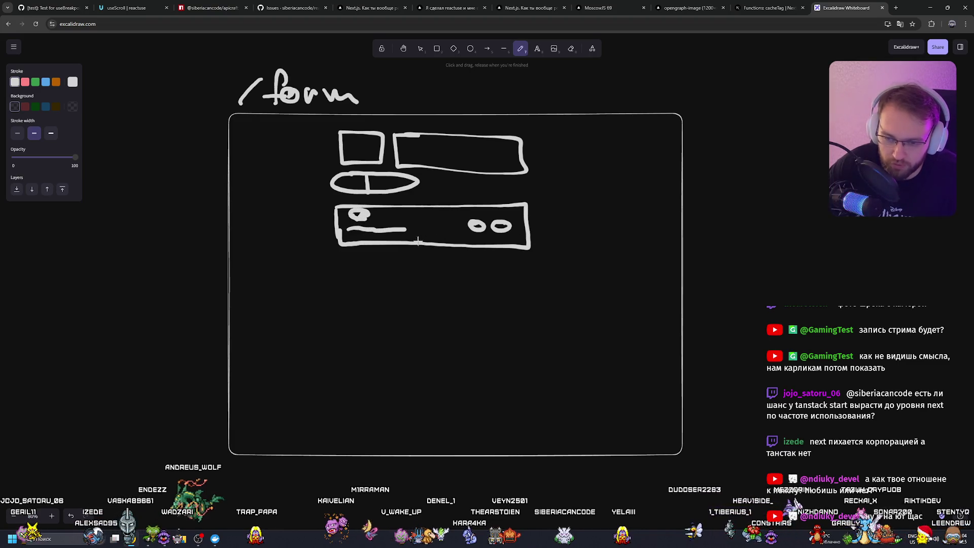
Step: Select the whole /form wireframe with its frame and place a copy to the right
{"action": "key", "text": "v"}
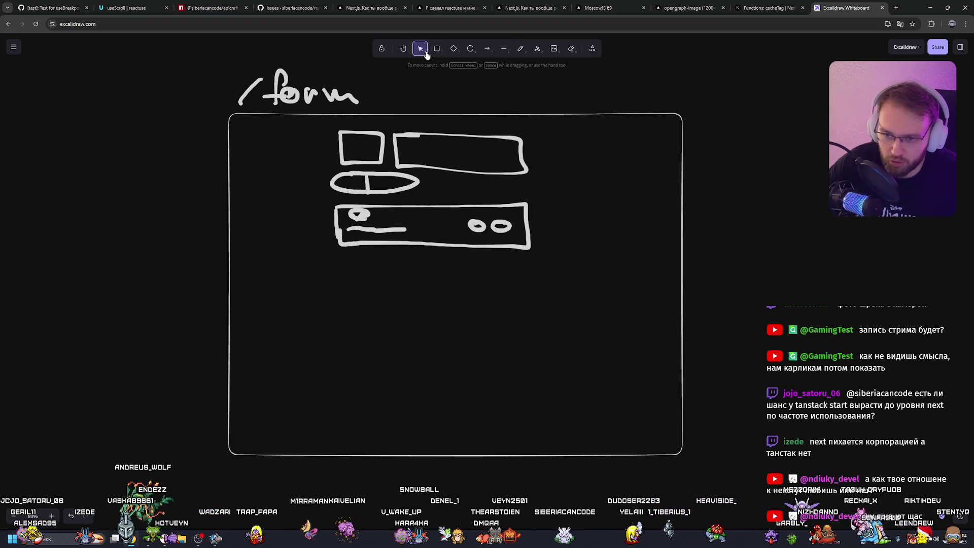
{"action": "mouse_move", "coordinate": [217, 106]}
{"action": "left_mouse_down"}
{"action": "mouse_move", "coordinate": [737, 437]}
{"action": "mouse_move", "coordinate": [707, 461]}
{"action": "left_mouse_up"}
{"action": "scroll", "coordinate": [304, 356], "scroll_direction": "down", "scroll_amount": 2}
{"action": "mouse_move", "coordinate": [349, 252]}
{"action": "left_mouse_down", "text": "alt"}
{"action": "mouse_move", "coordinate": [468, 302]}
{"action": "mouse_move", "coordinate": [771, 255]}
{"action": "left_mouse_up", "text": "alt"}
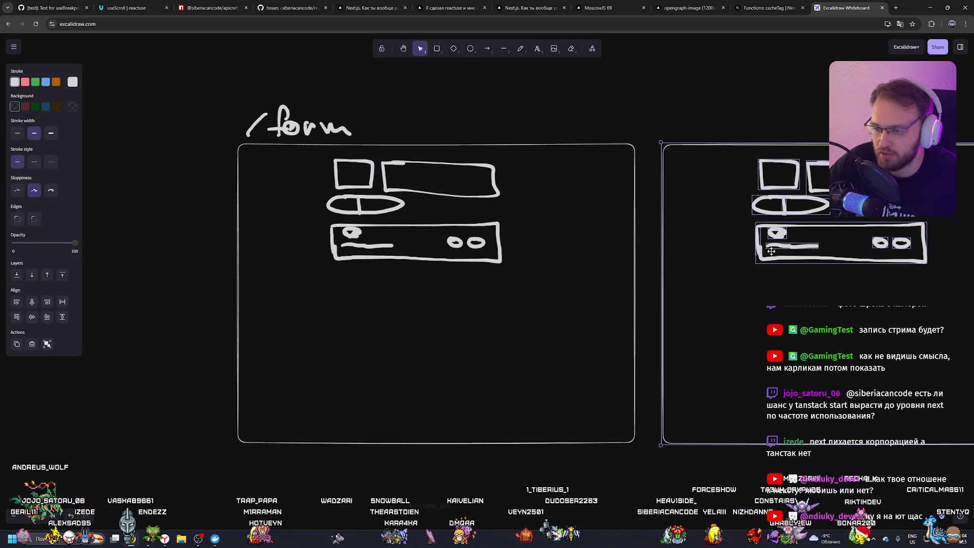
{"action": "scroll", "coordinate": [355, 283], "scroll_direction": "down", "scroll_amount": 2}
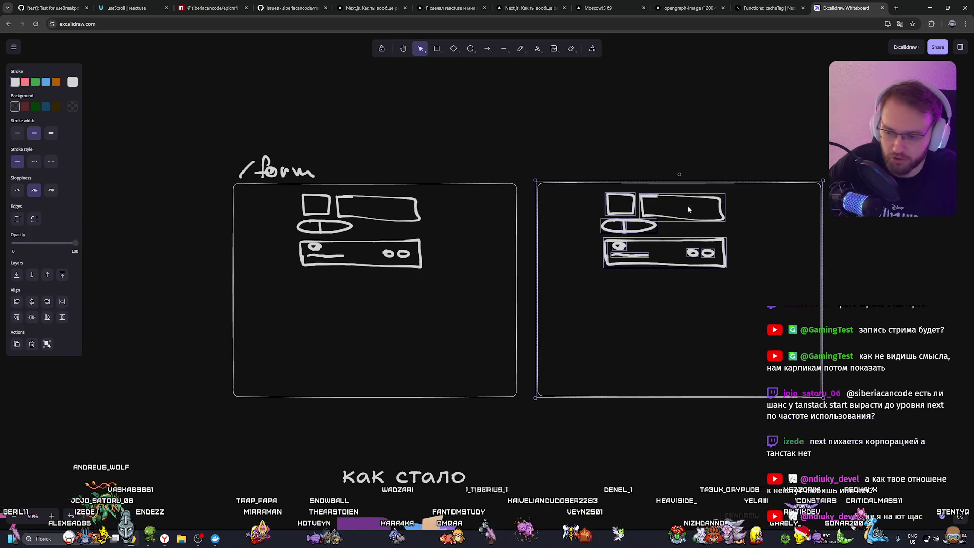
{"action": "scroll", "coordinate": [687, 205], "scroll_direction": "right", "scroll_amount": 3}
Step: Delete the bottom bar from the copied wireframe
{"action": "left_click", "coordinate": [520, 49]}
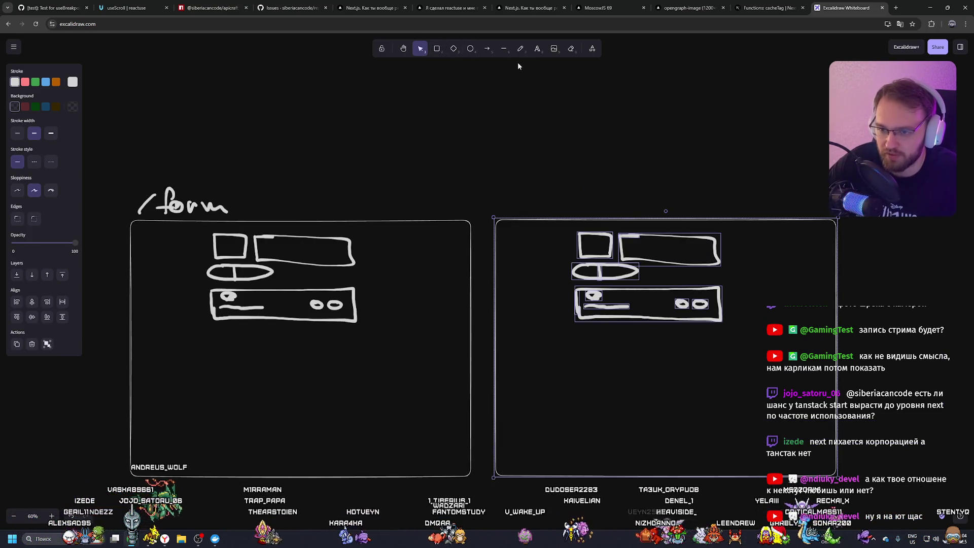
{"action": "scroll", "coordinate": [537, 76], "scroll_direction": "up", "scroll_amount": 1}
{"action": "left_click", "coordinate": [420, 48]}
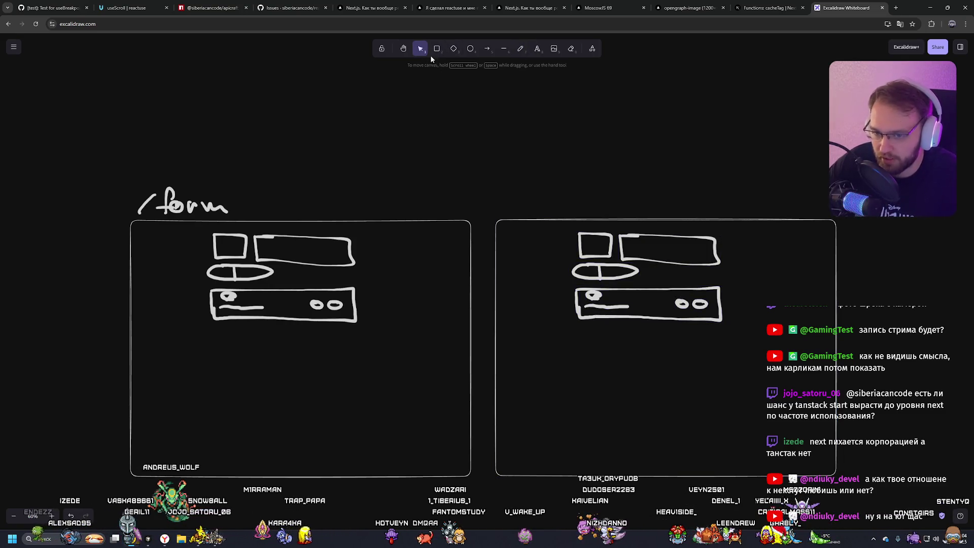
{"action": "left_click_drag", "start_coordinate": [731, 339], "coordinate": [565, 279]}
{"action": "key", "text": "Delete"}
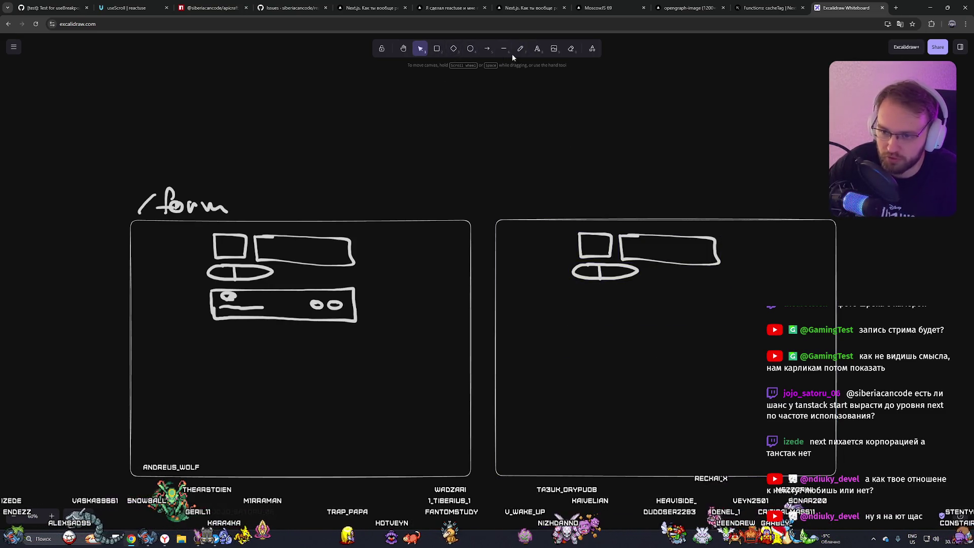
Step: Freehand a large box above three small boxes in the right frame, redrawing some
{"action": "left_click", "coordinate": [520, 48]}
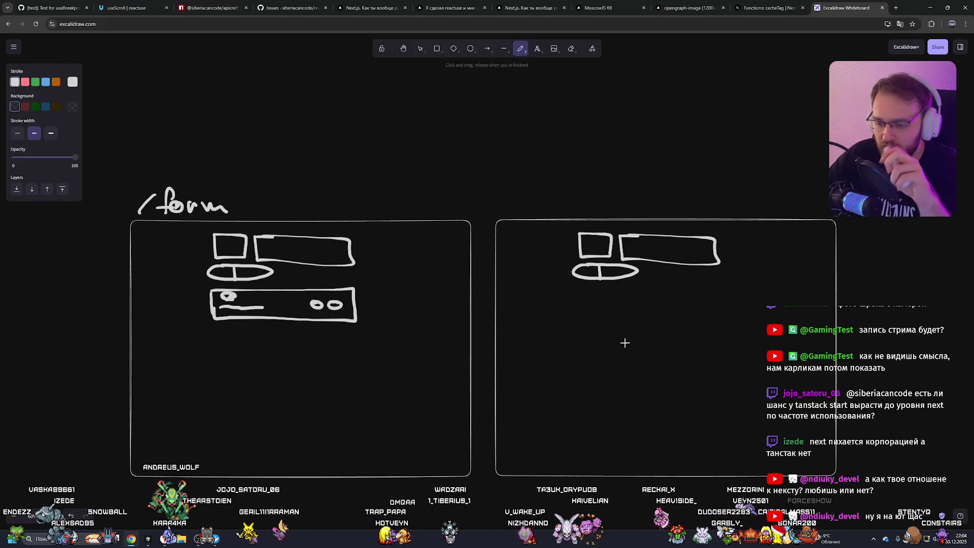
{"action": "mouse_move", "coordinate": [576, 299]}
{"action": "left_mouse_down"}
{"action": "mouse_move", "coordinate": [754, 401]}
{"action": "mouse_move", "coordinate": [609, 286]}
{"action": "mouse_move", "coordinate": [583, 287]}
{"action": "left_mouse_up"}
{"action": "mouse_move", "coordinate": [582, 412]}
{"action": "left_mouse_down"}
{"action": "mouse_move", "coordinate": [638, 416]}
{"action": "mouse_move", "coordinate": [584, 412]}
{"action": "left_mouse_up"}
{"action": "mouse_move", "coordinate": [646, 410]}
{"action": "left_mouse_down"}
{"action": "mouse_move", "coordinate": [647, 437]}
{"action": "mouse_move", "coordinate": [651, 408]}
{"action": "left_mouse_up"}
{"action": "mouse_move", "coordinate": [711, 411]}
{"action": "left_mouse_down"}
{"action": "mouse_move", "coordinate": [749, 433]}
{"action": "mouse_move", "coordinate": [715, 415]}
{"action": "left_mouse_up"}
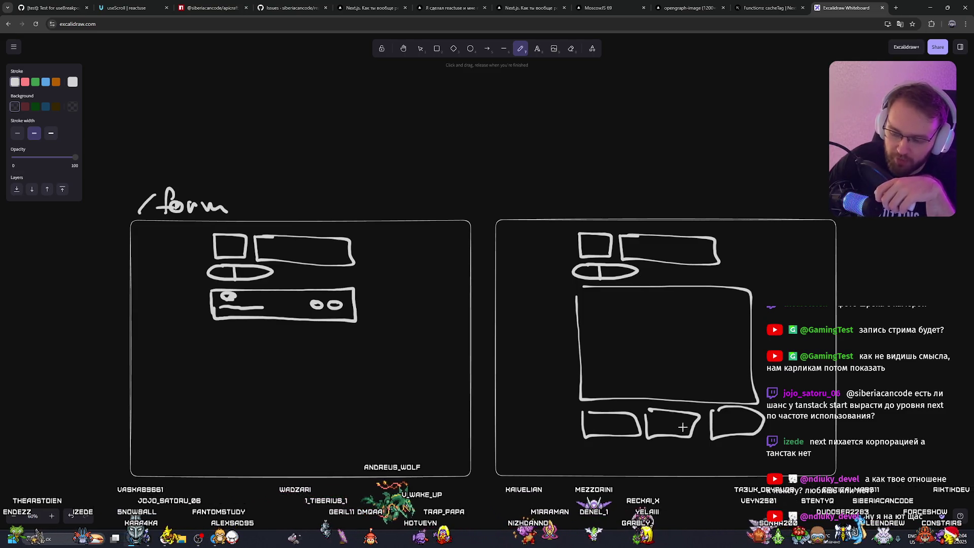
{"action": "key", "text": "ctrl+z"}
{"action": "key", "text": "ctrl+z"}
{"action": "key", "text": "ctrl+z"}
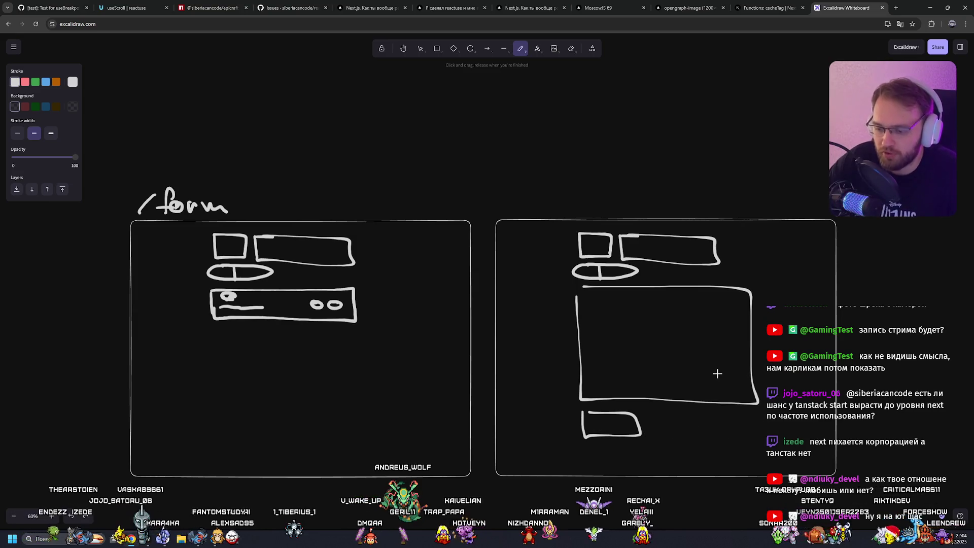
{"action": "mouse_move", "coordinate": [583, 325]}
{"action": "left_mouse_down"}
{"action": "mouse_move", "coordinate": [588, 398]}
{"action": "mouse_move", "coordinate": [729, 319]}
{"action": "mouse_move", "coordinate": [737, 419]}
{"action": "mouse_move", "coordinate": [597, 401]}
{"action": "mouse_move", "coordinate": [634, 440]}
{"action": "mouse_move", "coordinate": [587, 428]}
{"action": "mouse_move", "coordinate": [664, 451]}
{"action": "mouse_move", "coordinate": [691, 429]}
{"action": "mouse_move", "coordinate": [745, 432]}
{"action": "mouse_move", "coordinate": [692, 425]}
{"action": "mouse_move", "coordinate": [698, 449]}
{"action": "mouse_move", "coordinate": [695, 425]}
{"action": "left_mouse_up"}
{"action": "key", "text": "ctrl+z"}
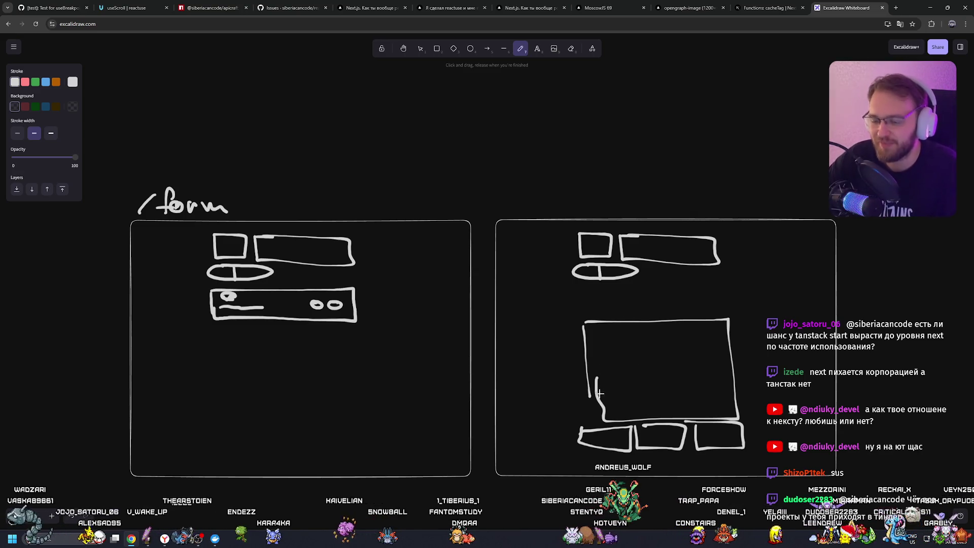
Step: Pencil a down arrow under the left bar and an arrow out from the right sketch's bottom-right box
{"action": "left_click_drag", "start_coordinate": [596, 380], "coordinate": [619, 419]}
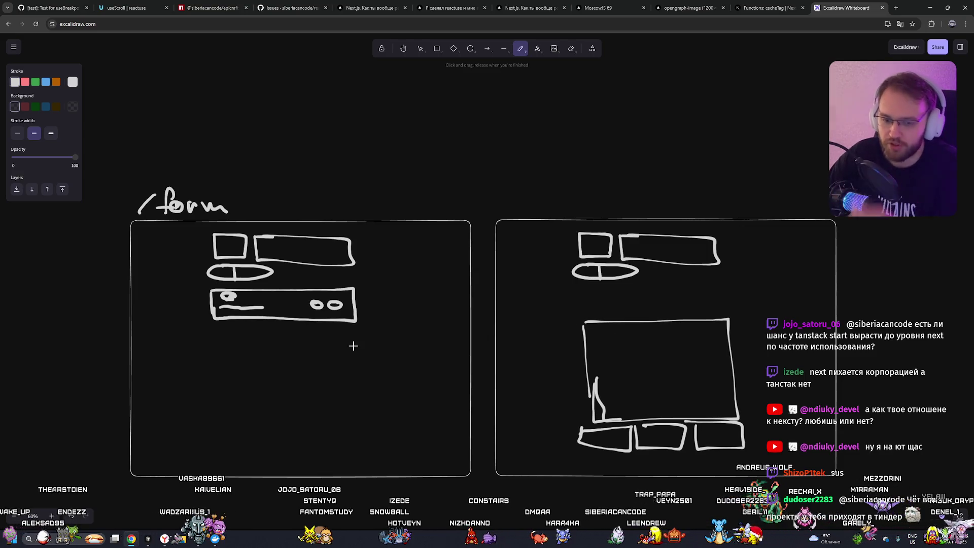
{"action": "mouse_move", "coordinate": [354, 323]}
{"action": "left_mouse_down"}
{"action": "mouse_move", "coordinate": [354, 393]}
{"action": "mouse_move", "coordinate": [367, 384]}
{"action": "left_mouse_up"}
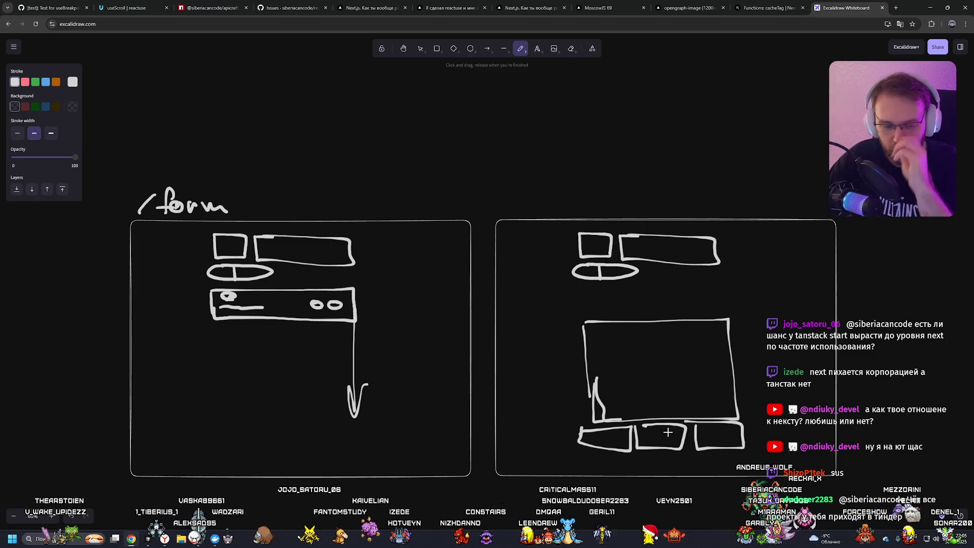
{"action": "mouse_move", "coordinate": [723, 435]}
{"action": "left_mouse_down"}
{"action": "mouse_move", "coordinate": [765, 388]}
{"action": "mouse_move", "coordinate": [771, 399]}
{"action": "mouse_move", "coordinate": [805, 378]}
{"action": "mouse_move", "coordinate": [855, 379]}
{"action": "left_mouse_up"}
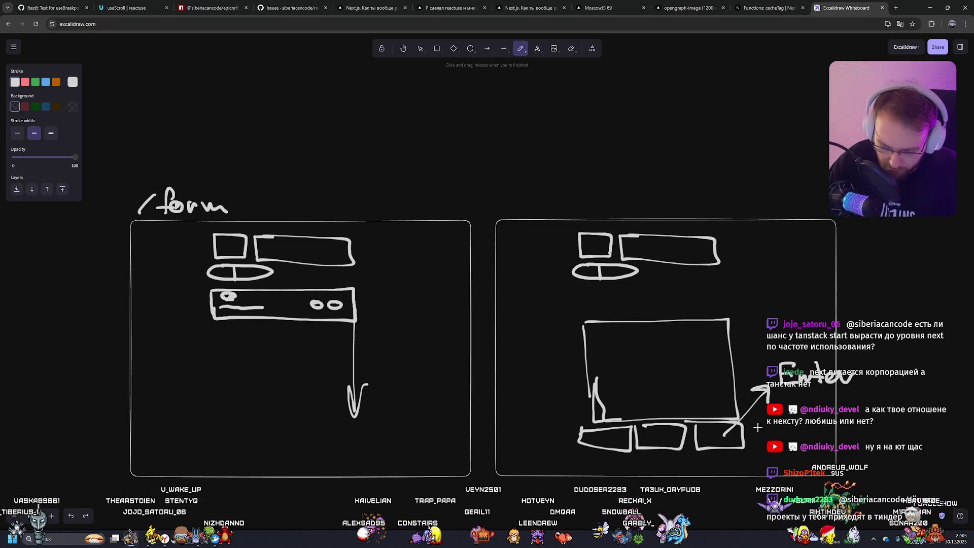
Step: Drop a loop around the small box and circle the right large box and its buttons instead
{"action": "left_click_drag", "start_coordinate": [757, 427], "coordinate": [753, 425]}
{"action": "key", "text": "ctrl+z"}
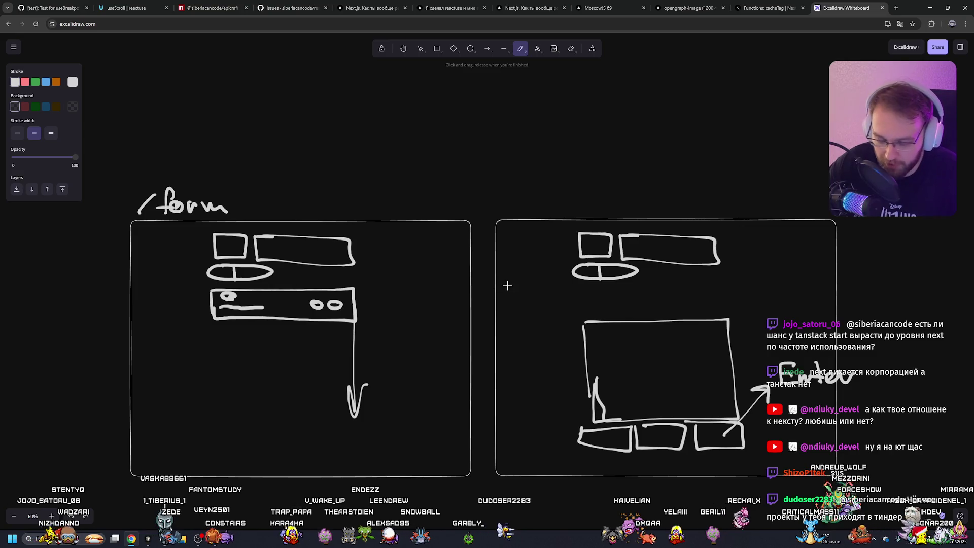
{"action": "mouse_move", "coordinate": [632, 331]}
{"action": "left_mouse_down"}
{"action": "mouse_move", "coordinate": [533, 383]}
{"action": "mouse_move", "coordinate": [558, 325]}
{"action": "mouse_move", "coordinate": [545, 416]}
{"action": "mouse_move", "coordinate": [643, 359]}
{"action": "left_mouse_up"}
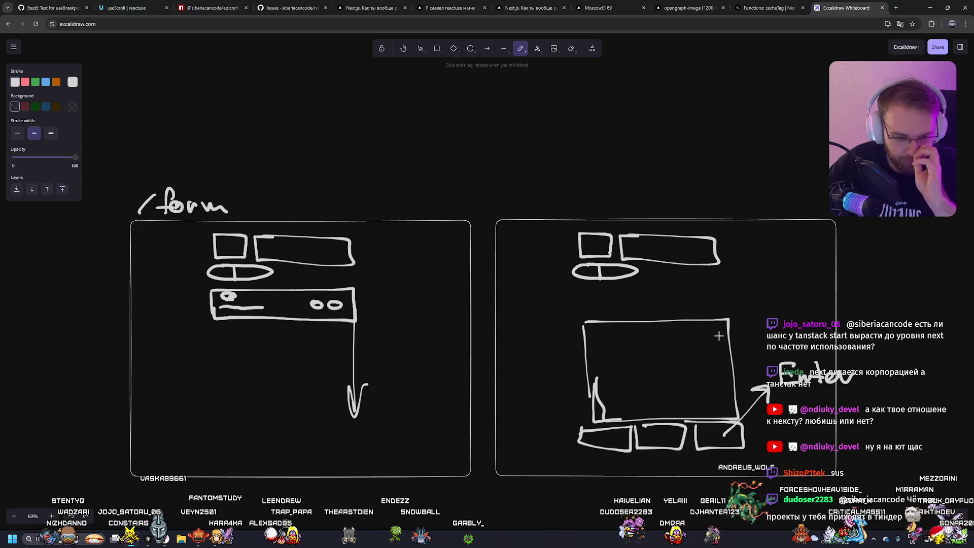
{"action": "left_click_drag", "start_coordinate": [674, 318], "coordinate": [779, 377]}
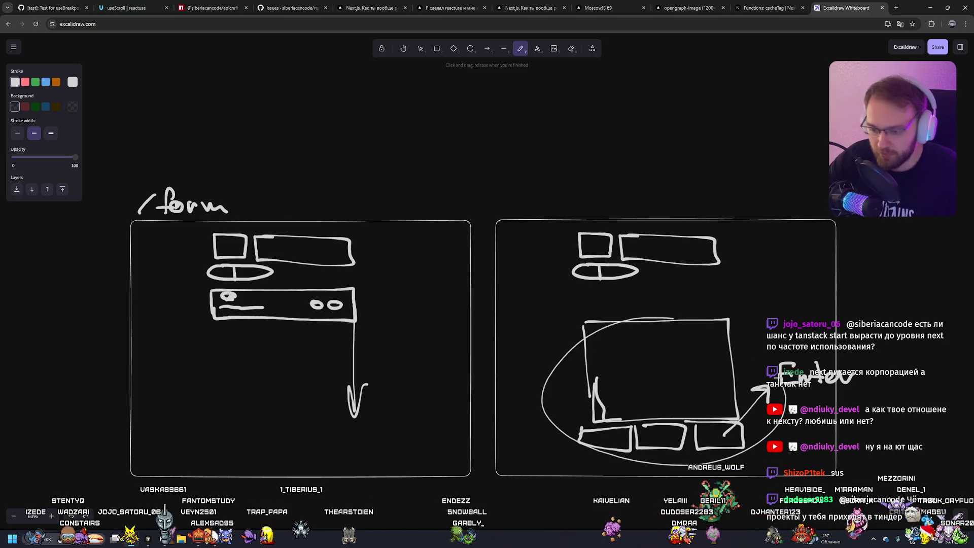
Step: Sketch trial arrows, lines and strokes around the right large box, undoing the unwanted ones
{"action": "left_click_drag", "start_coordinate": [659, 318], "coordinate": [766, 355]}
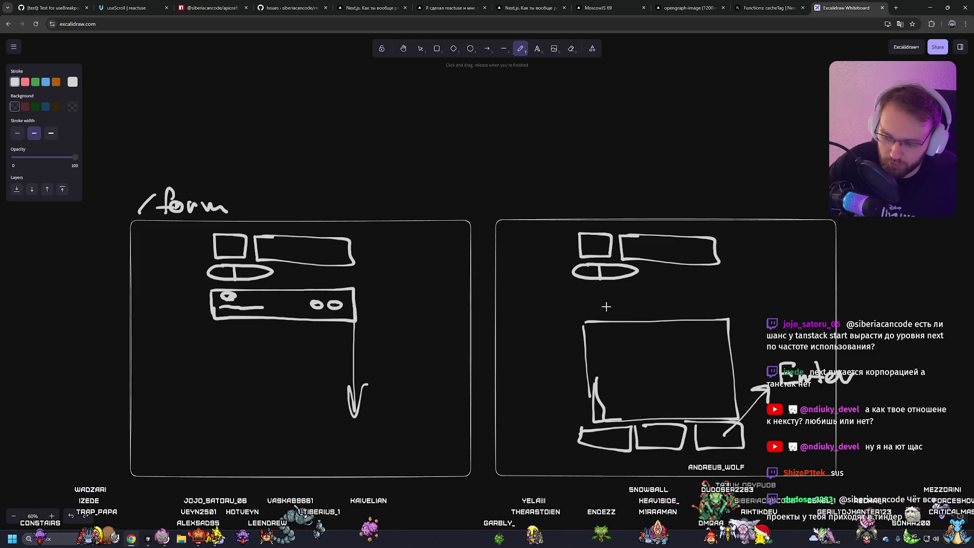
{"action": "left_click_drag", "start_coordinate": [563, 343], "coordinate": [527, 347]}
{"action": "left_click_drag", "start_coordinate": [739, 343], "coordinate": [800, 339]}
{"action": "mouse_move", "coordinate": [730, 408]}
{"action": "left_mouse_down"}
{"action": "mouse_move", "coordinate": [754, 416]}
{"action": "mouse_move", "coordinate": [728, 425]}
{"action": "left_mouse_up"}
{"action": "key", "text": "ctrl+z"}
{"action": "key", "text": "ctrl+z"}
{"action": "key", "text": "ctrl+z"}
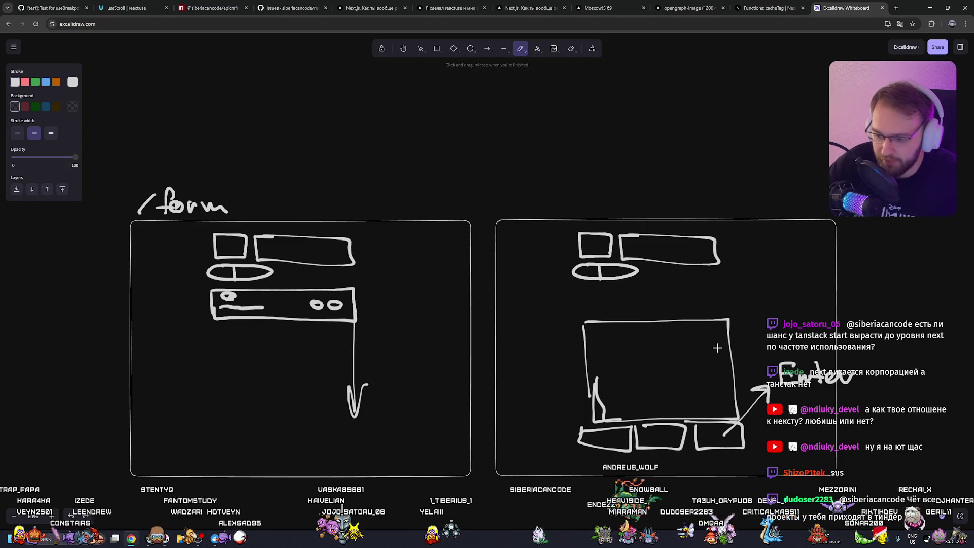
{"action": "left_click_drag", "start_coordinate": [722, 320], "coordinate": [804, 213]}
{"action": "left_click_drag", "start_coordinate": [867, 243], "coordinate": [865, 271]}
{"action": "left_click_drag", "start_coordinate": [834, 271], "coordinate": [898, 277]}
{"action": "key", "text": "ctrl+z"}
{"action": "key", "text": "ctrl+z"}
{"action": "key", "text": "ctrl+z"}
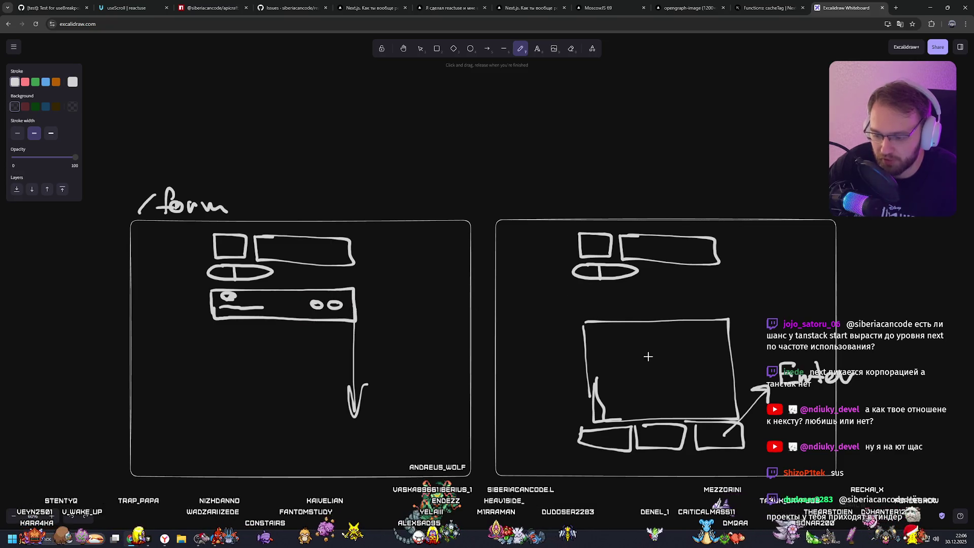
Step: Write 1 inside the right large box and 2 beside the left down arrow
{"action": "mouse_move", "coordinate": [637, 361]}
{"action": "left_mouse_down"}
{"action": "mouse_move", "coordinate": [668, 330]}
{"action": "mouse_move", "coordinate": [658, 388]}
{"action": "left_mouse_up"}
{"action": "left_click_drag", "start_coordinate": [640, 388], "coordinate": [678, 390]}
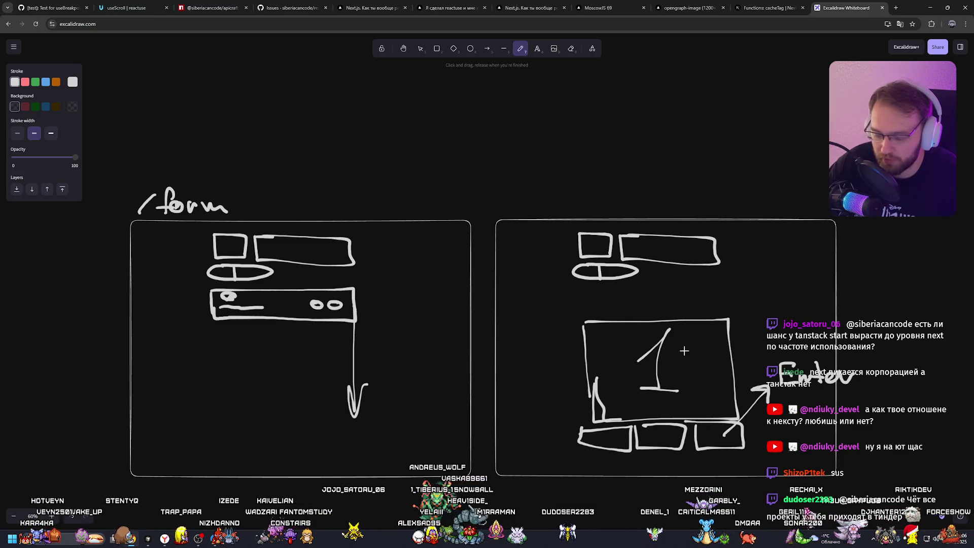
{"action": "mouse_move", "coordinate": [384, 341]}
{"action": "left_mouse_down"}
{"action": "mouse_move", "coordinate": [426, 379]}
{"action": "mouse_move", "coordinate": [455, 378]}
{"action": "left_mouse_up"}
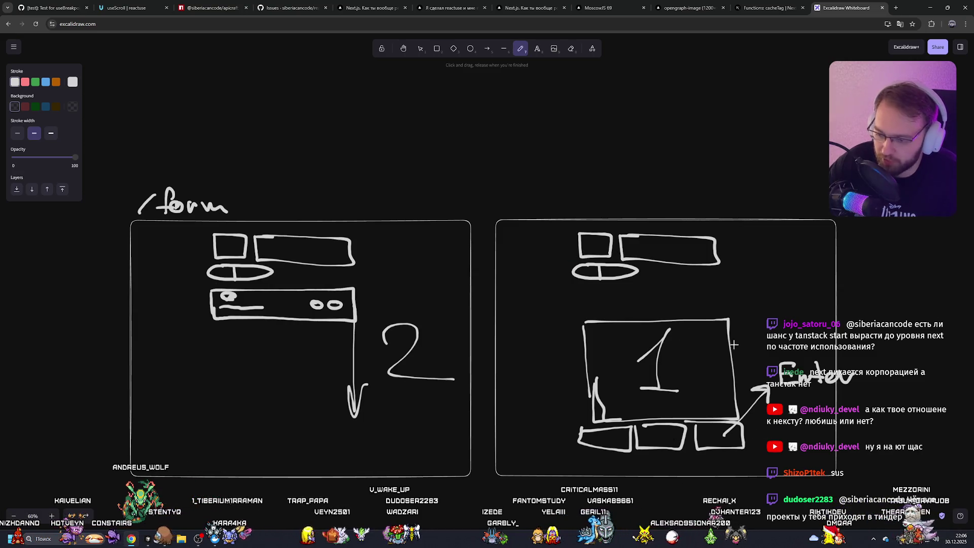
Step: Draw an arrow from the large box up-right to a handwritten note, discarding a stray ellipse
{"action": "left_click_drag", "start_coordinate": [734, 344], "coordinate": [857, 291]}
{"action": "mouse_move", "coordinate": [875, 252]}
{"action": "left_mouse_down"}
{"action": "mouse_move", "coordinate": [881, 305]}
{"action": "mouse_move", "coordinate": [890, 254]}
{"action": "mouse_move", "coordinate": [900, 303]}
{"action": "mouse_move", "coordinate": [936, 314]}
{"action": "mouse_move", "coordinate": [956, 291]}
{"action": "left_mouse_up"}
{"action": "left_click_drag", "start_coordinate": [844, 325], "coordinate": [971, 322]}
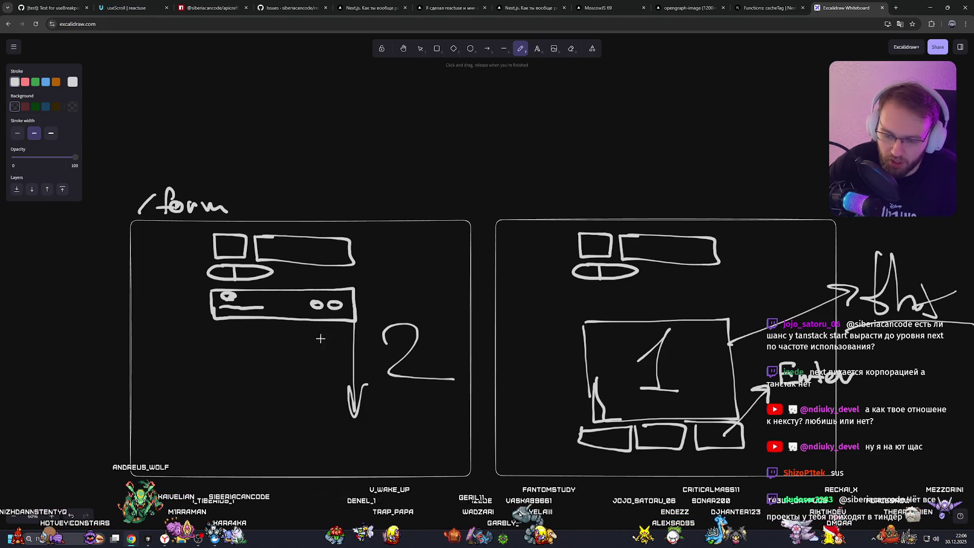
{"action": "mouse_move", "coordinate": [292, 324]}
{"action": "left_mouse_down"}
{"action": "mouse_move", "coordinate": [282, 337]}
{"action": "mouse_move", "coordinate": [375, 414]}
{"action": "left_mouse_up"}
{"action": "key", "text": "ctrl+z"}
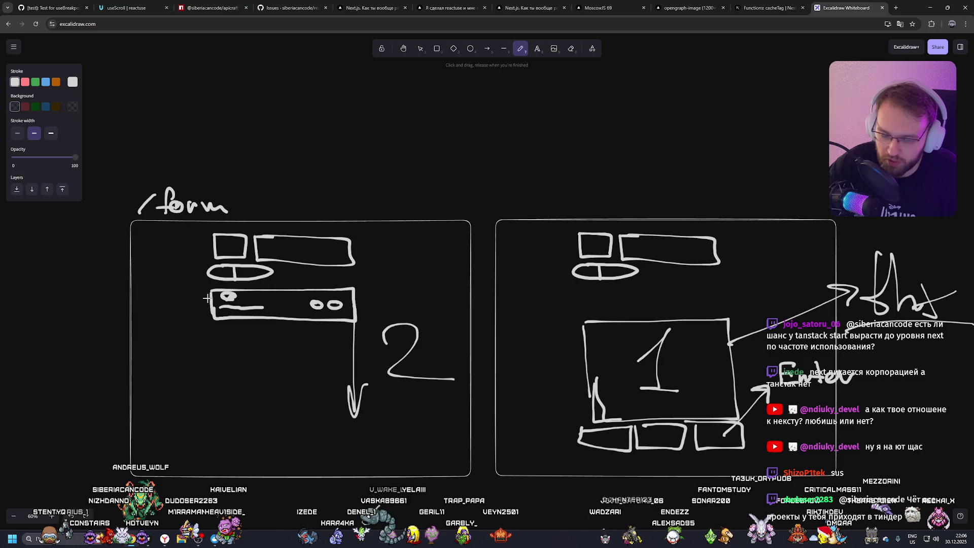
{"action": "left_click", "coordinate": [421, 49]}
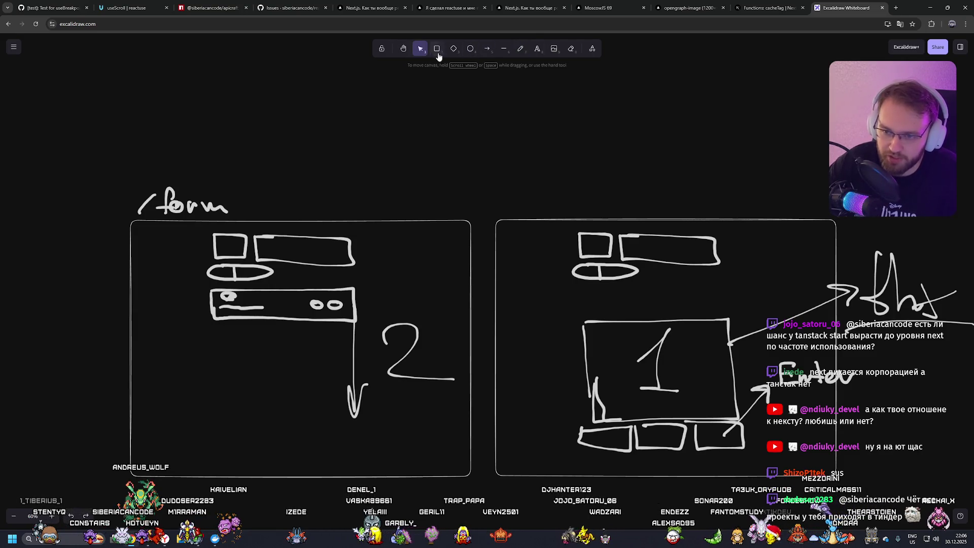
Step: Freedraw a small boxed handwritten note at the bottom of the left frame
{"action": "left_click", "coordinate": [519, 49]}
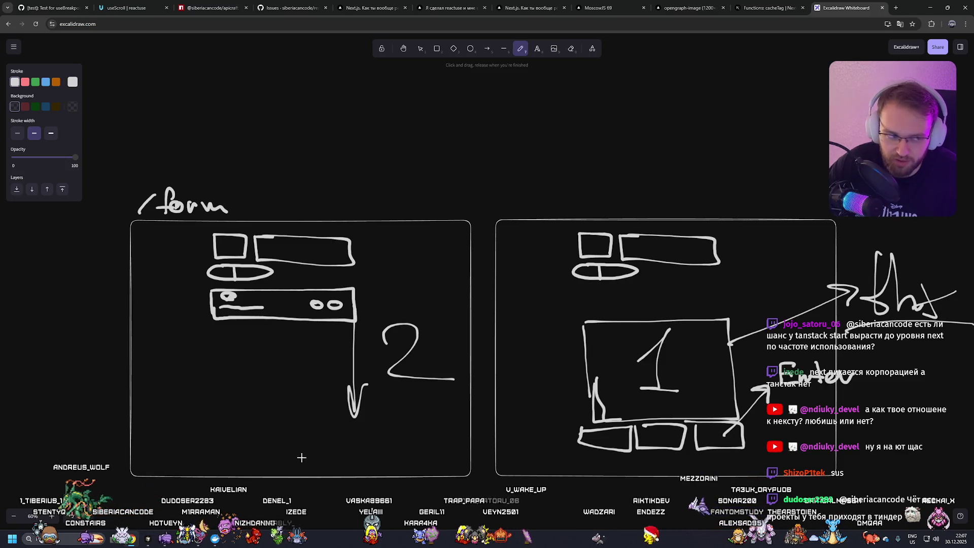
{"action": "mouse_move", "coordinate": [278, 458]}
{"action": "left_mouse_down"}
{"action": "mouse_move", "coordinate": [287, 462]}
{"action": "mouse_move", "coordinate": [250, 450]}
{"action": "mouse_move", "coordinate": [247, 475]}
{"action": "left_mouse_up"}
{"action": "key", "text": "ctrl+z"}
{"action": "mouse_move", "coordinate": [312, 476]}
{"action": "left_mouse_down"}
{"action": "mouse_move", "coordinate": [272, 446]}
{"action": "mouse_move", "coordinate": [269, 461]}
{"action": "mouse_move", "coordinate": [278, 448]}
{"action": "left_mouse_up"}
{"action": "mouse_move", "coordinate": [283, 451]}
{"action": "left_mouse_down"}
{"action": "mouse_move", "coordinate": [303, 471]}
{"action": "mouse_move", "coordinate": [284, 471]}
{"action": "left_mouse_up"}
{"action": "left_click_drag", "start_coordinate": [312, 441], "coordinate": [230, 475]}
{"action": "key", "text": "ctrl+z"}
{"action": "key", "text": "ctrl+z"}
{"action": "key", "text": "ctrl+z"}
{"action": "key", "text": "ctrl+z"}
{"action": "mouse_move", "coordinate": [269, 440]}
{"action": "left_mouse_down"}
{"action": "mouse_move", "coordinate": [264, 461]}
{"action": "mouse_move", "coordinate": [274, 453]}
{"action": "left_mouse_up"}
{"action": "left_click_drag", "start_coordinate": [272, 450], "coordinate": [282, 462]}
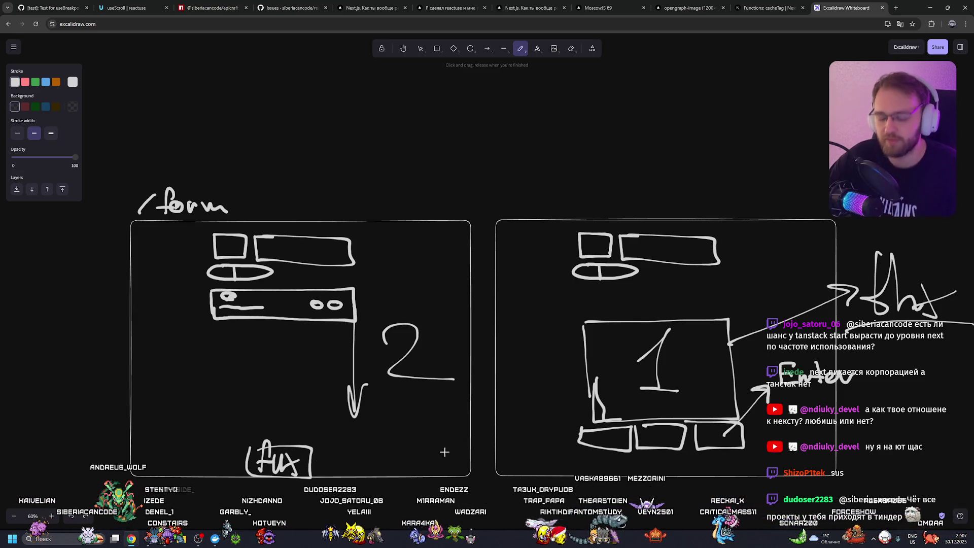
Step: Extend the left sketch's /form label to read /form/:id
{"action": "scroll", "coordinate": [398, 446], "scroll_direction": "down", "scroll_amount": 1}
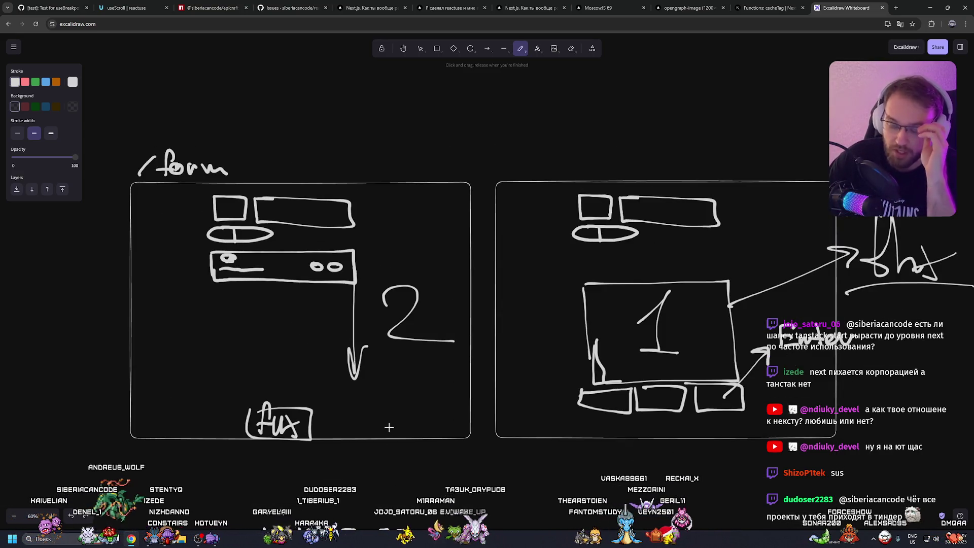
{"action": "scroll", "coordinate": [335, 291], "scroll_direction": "up", "scroll_amount": 3}
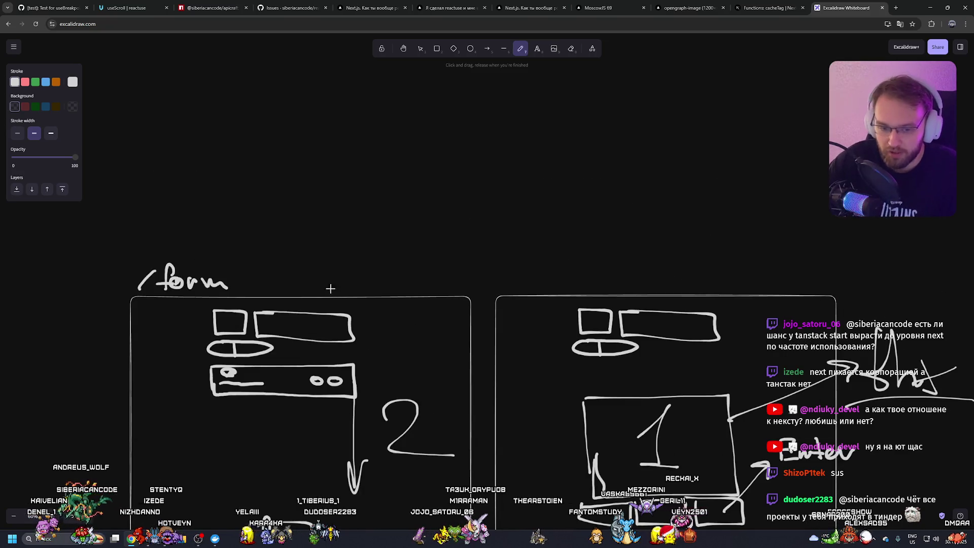
{"action": "left_click_drag", "start_coordinate": [255, 263], "coordinate": [233, 291]}
{"action": "left_click", "coordinate": [257, 272]}
{"action": "left_click", "coordinate": [258, 289]}
{"action": "mouse_move", "coordinate": [291, 247]}
{"action": "left_mouse_down"}
{"action": "mouse_move", "coordinate": [279, 290]}
{"action": "mouse_move", "coordinate": [307, 289]}
{"action": "left_mouse_up"}
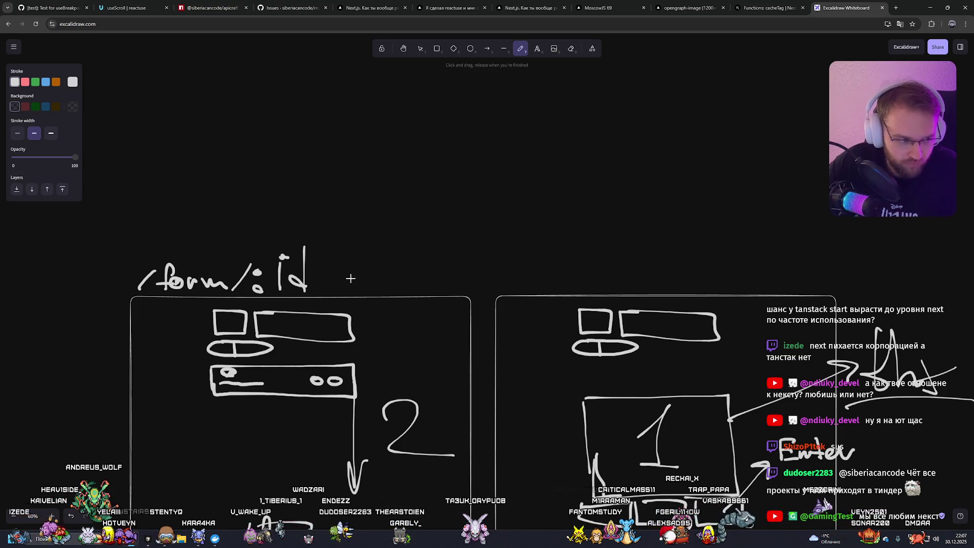
Step: Draw strokes pointing from :id down into the left layout
{"action": "scroll", "coordinate": [350, 278], "scroll_direction": "down", "scroll_amount": 3}
{"action": "scroll", "coordinate": [350, 278], "scroll_direction": "up", "scroll_amount": 2}
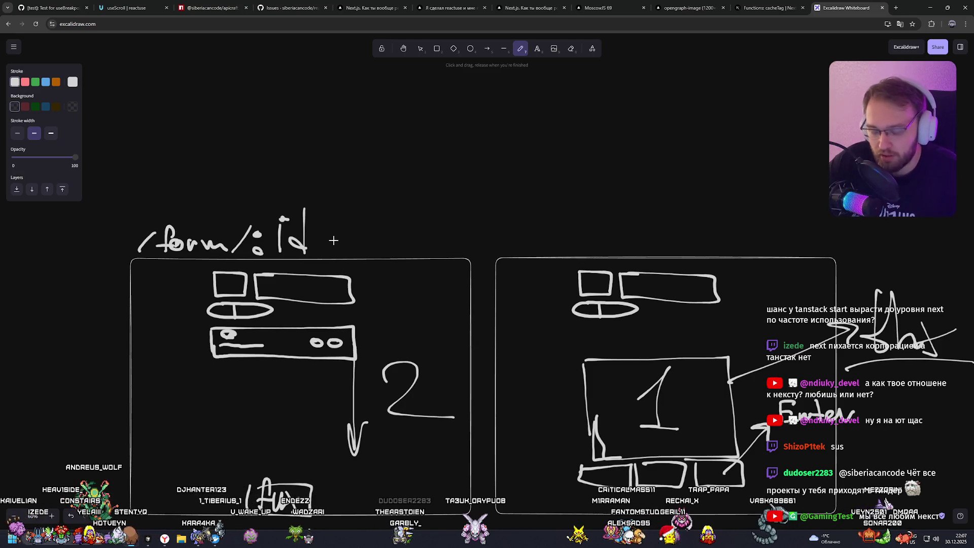
{"action": "mouse_move", "coordinate": [308, 230]}
{"action": "left_mouse_down"}
{"action": "mouse_move", "coordinate": [401, 328]}
{"action": "mouse_move", "coordinate": [402, 243]}
{"action": "mouse_move", "coordinate": [405, 324]}
{"action": "left_mouse_up"}
{"action": "left_click_drag", "start_coordinate": [372, 312], "coordinate": [408, 327]}
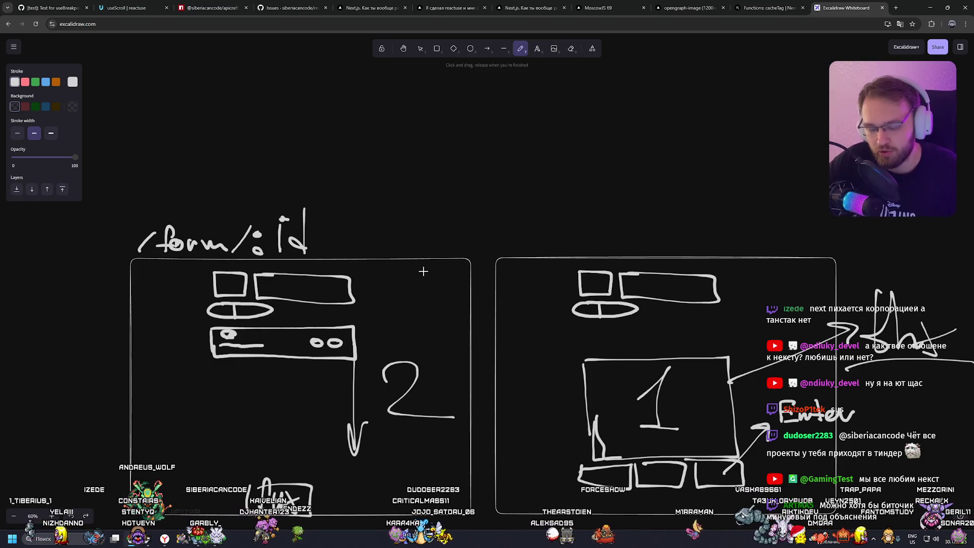
Step: Try several arrows and curves from /form/:id toward the bar, undoing each one
{"action": "left_click_drag", "start_coordinate": [351, 242], "coordinate": [382, 314]}
{"action": "key", "text": "ctrl+z"}
{"action": "left_click_drag", "start_coordinate": [326, 243], "coordinate": [383, 313]}
{"action": "key", "text": "ctrl+z"}
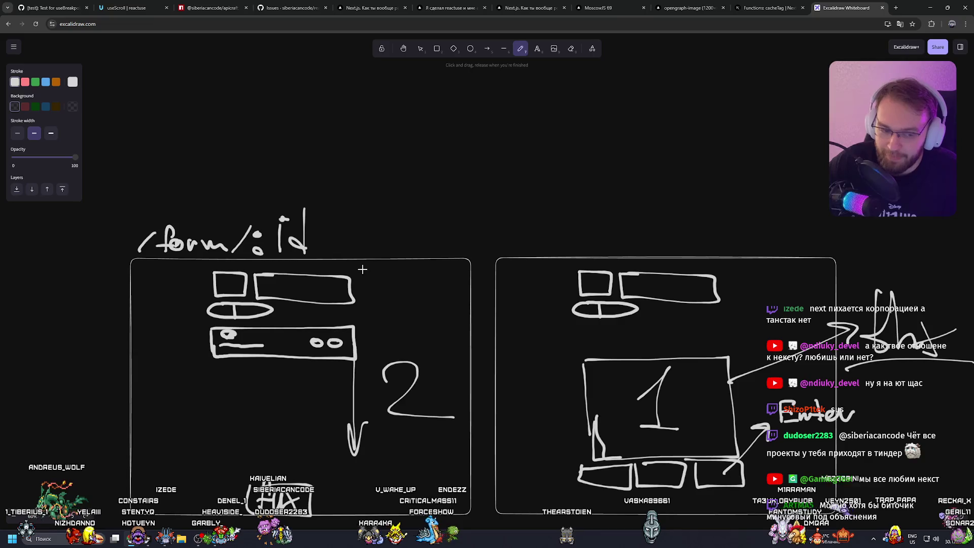
{"action": "mouse_move", "coordinate": [340, 237]}
{"action": "left_mouse_down"}
{"action": "mouse_move", "coordinate": [366, 327]}
{"action": "mouse_move", "coordinate": [387, 330]}
{"action": "left_mouse_up"}
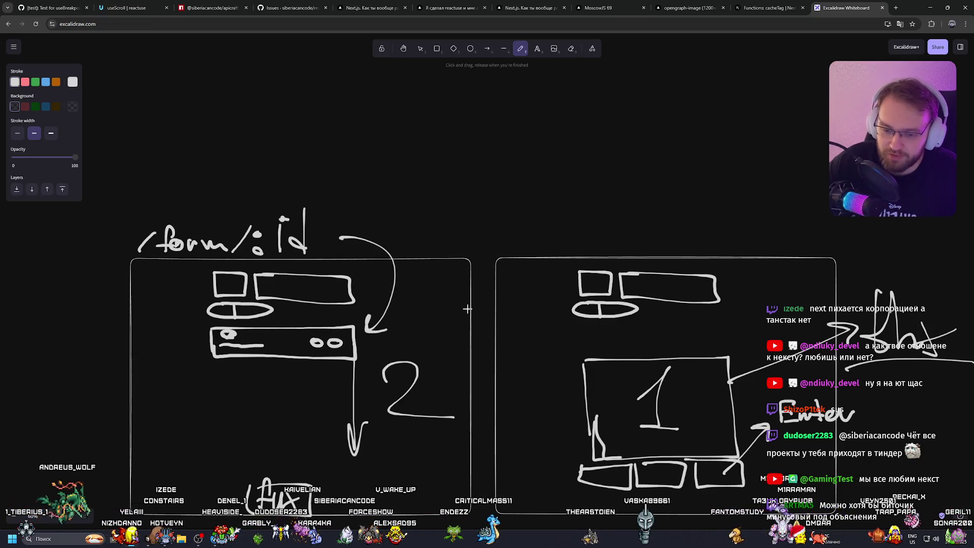
{"action": "key", "text": "ctrl+z"}
{"action": "key", "text": "ctrl+shift+z"}
{"action": "key", "text": "ctrl+z"}
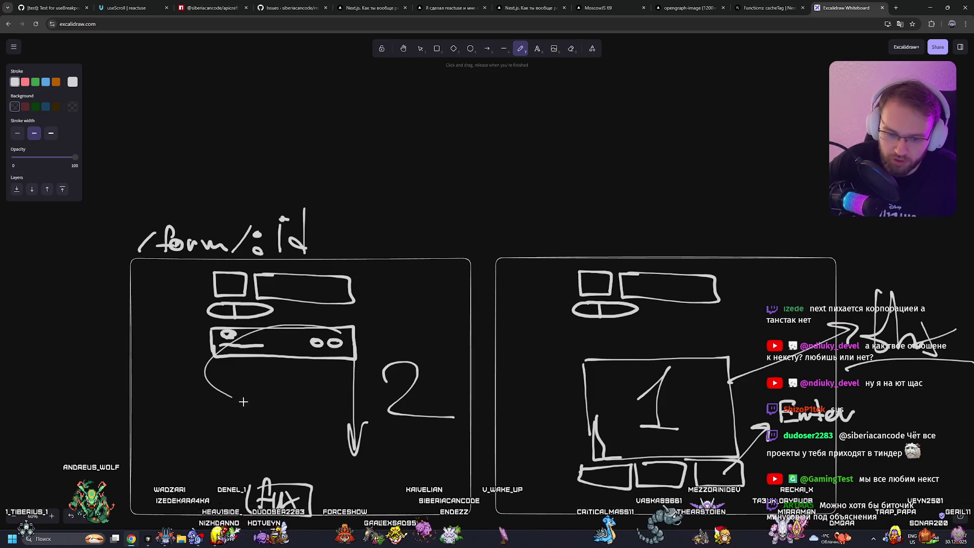
{"action": "left_click_drag", "start_coordinate": [330, 332], "coordinate": [199, 377]}
{"action": "key", "text": "ctrl+z"}
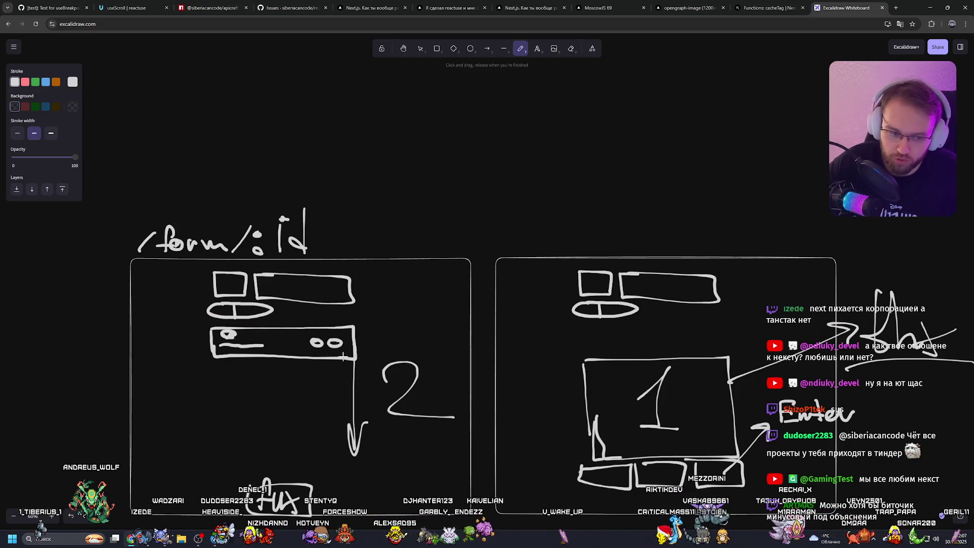
Step: Look over the MoscowJS 69 conference page's opengraph preview, then return to the whiteboard
{"action": "left_click", "coordinate": [690, 5]}
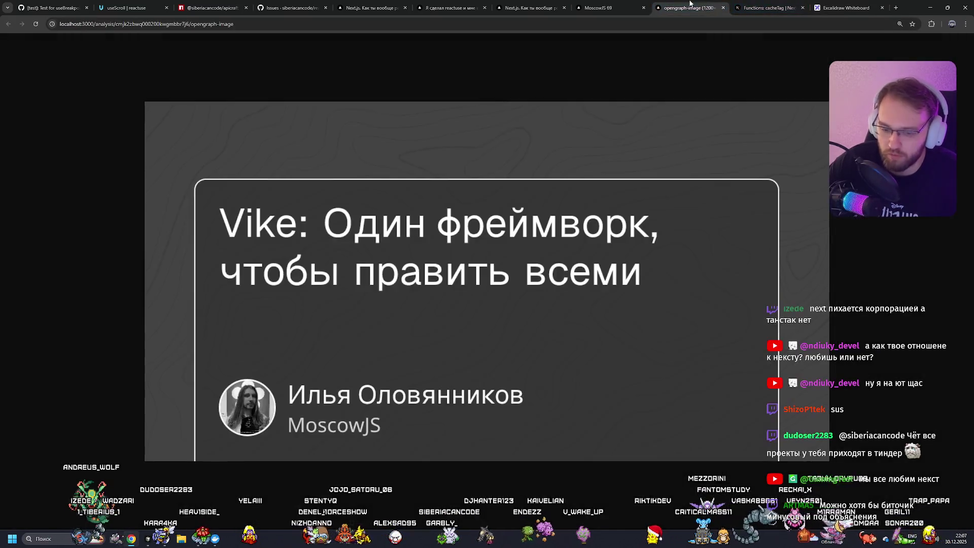
{"action": "left_click_drag", "start_coordinate": [609, 8], "coordinate": [771, 7]}
{"action": "scroll", "coordinate": [272, 345], "scroll_direction": "down", "scroll_amount": 3}
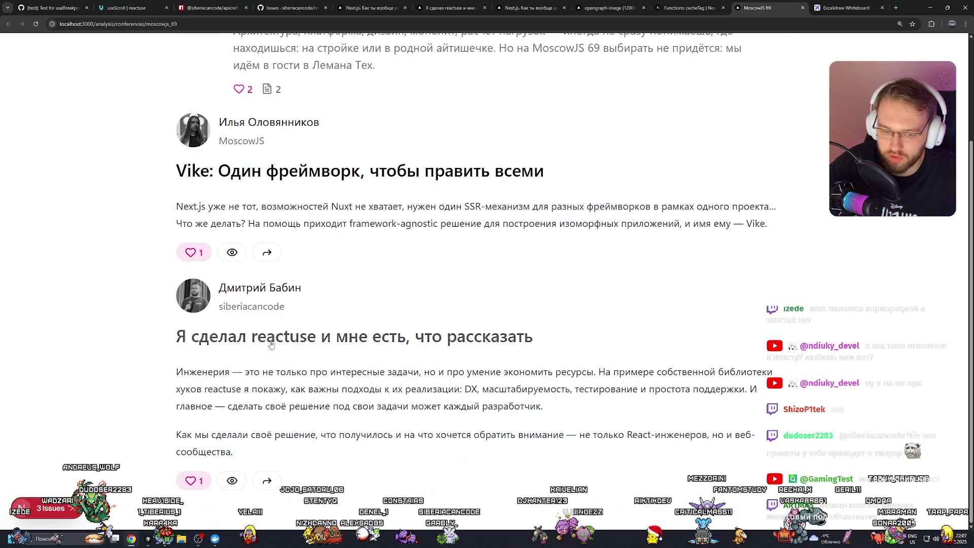
{"action": "scroll", "coordinate": [271, 345], "scroll_direction": "up", "scroll_amount": 3}
{"action": "key", "text": "ctrl+Tab"}
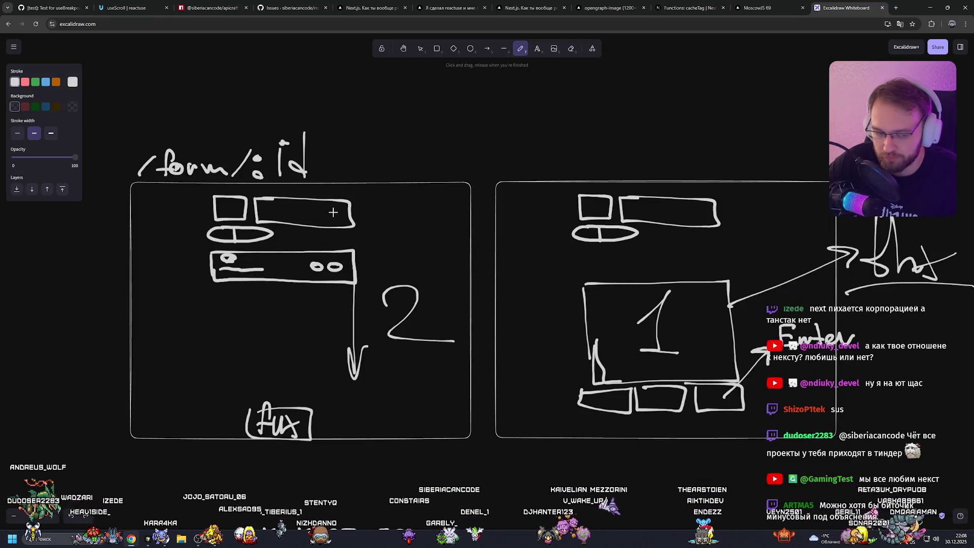
Step: Write 412 inside the left layout's small oval, removing a stray stroke
{"action": "left_click_drag", "start_coordinate": [344, 197], "coordinate": [345, 221]}
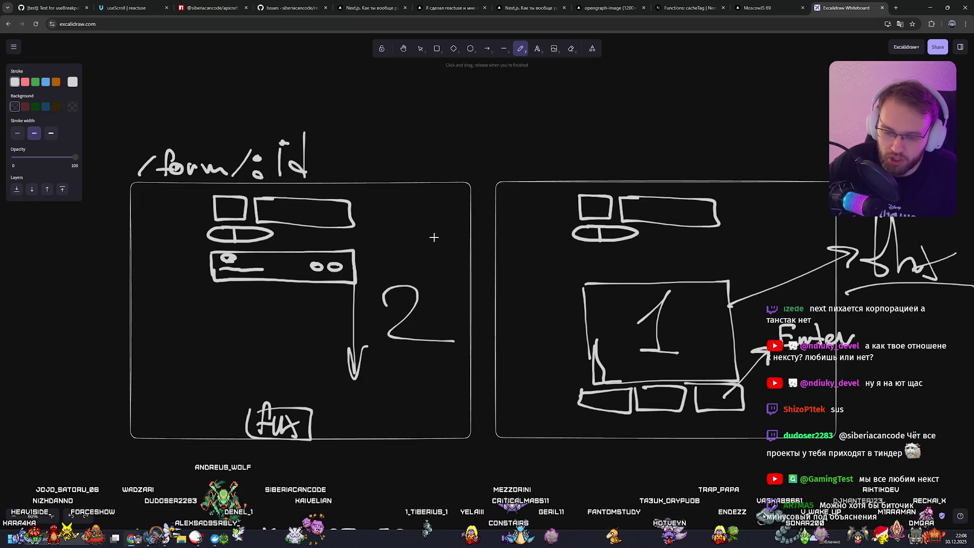
{"action": "scroll", "coordinate": [433, 236], "scroll_direction": "up", "scroll_amount": 1}
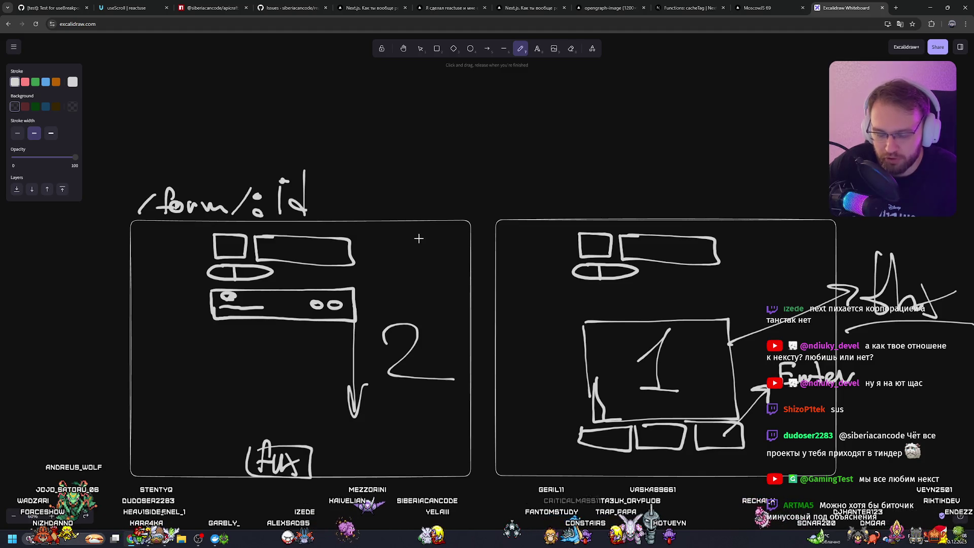
{"action": "left_click_drag", "start_coordinate": [213, 272], "coordinate": [222, 281]}
{"action": "mouse_move", "coordinate": [236, 268]}
{"action": "left_mouse_down"}
{"action": "mouse_move", "coordinate": [237, 280]}
{"action": "mouse_move", "coordinate": [257, 282]}
{"action": "left_mouse_up"}
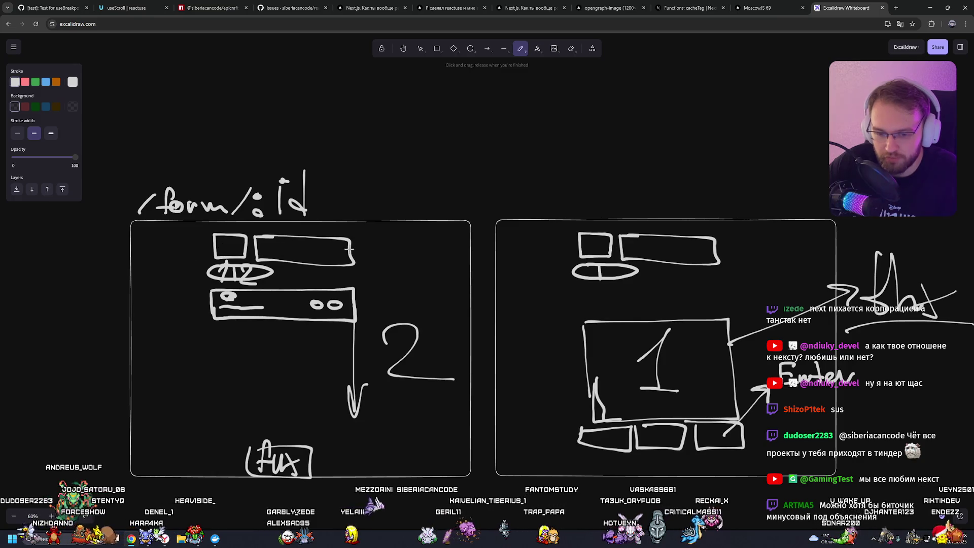
{"action": "mouse_move", "coordinate": [335, 240]}
{"action": "left_mouse_down"}
{"action": "mouse_move", "coordinate": [342, 256]}
{"action": "mouse_move", "coordinate": [391, 218]}
{"action": "left_mouse_up"}
{"action": "key", "text": "ctrl+z"}
{"action": "key", "text": "ctrl+z"}
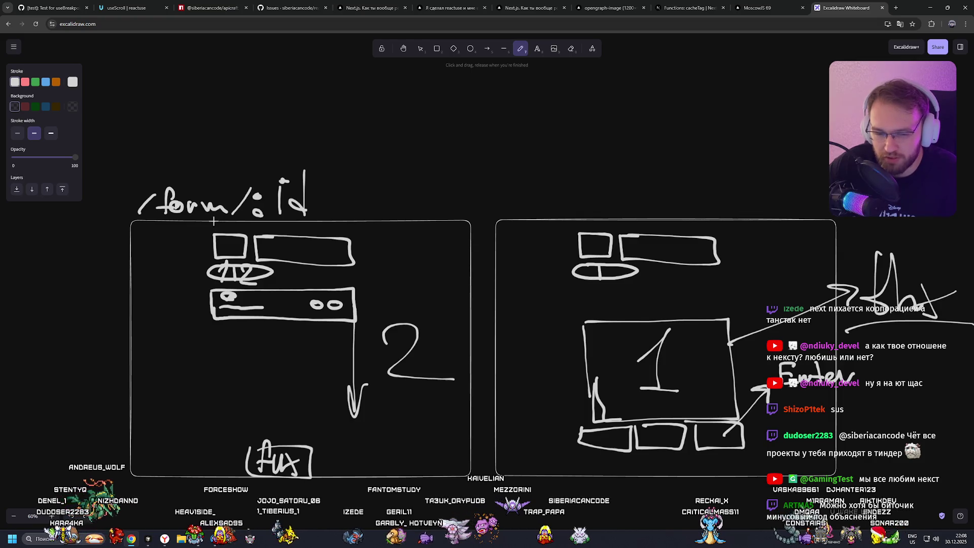
Step: Underline the /form/:id label, redrawing the underline shorter
{"action": "left_click_drag", "start_coordinate": [211, 224], "coordinate": [315, 224]}
{"action": "key", "text": "ctrl+z"}
{"action": "key", "text": "ctrl+z"}
{"action": "left_click_drag", "start_coordinate": [212, 223], "coordinate": [316, 228]}
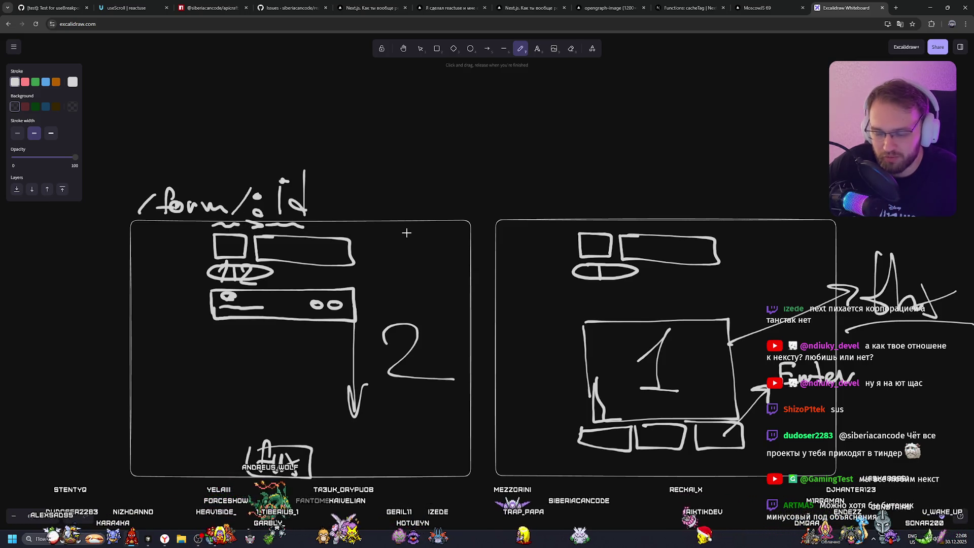
Step: Try a curve linking the two layouts and one inside the left bar, undoing both
{"action": "left_click_drag", "start_coordinate": [362, 252], "coordinate": [588, 242]}
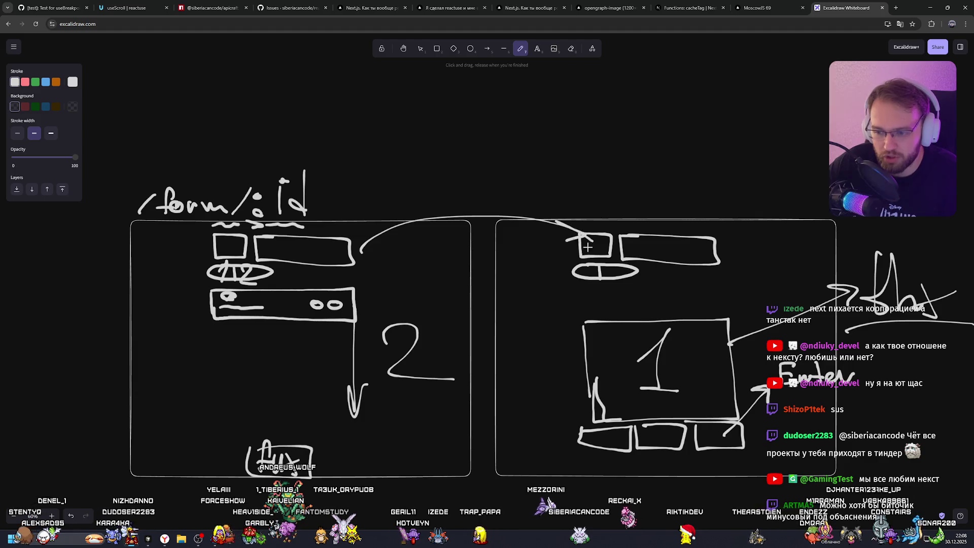
{"action": "key", "text": "ctrl+z"}
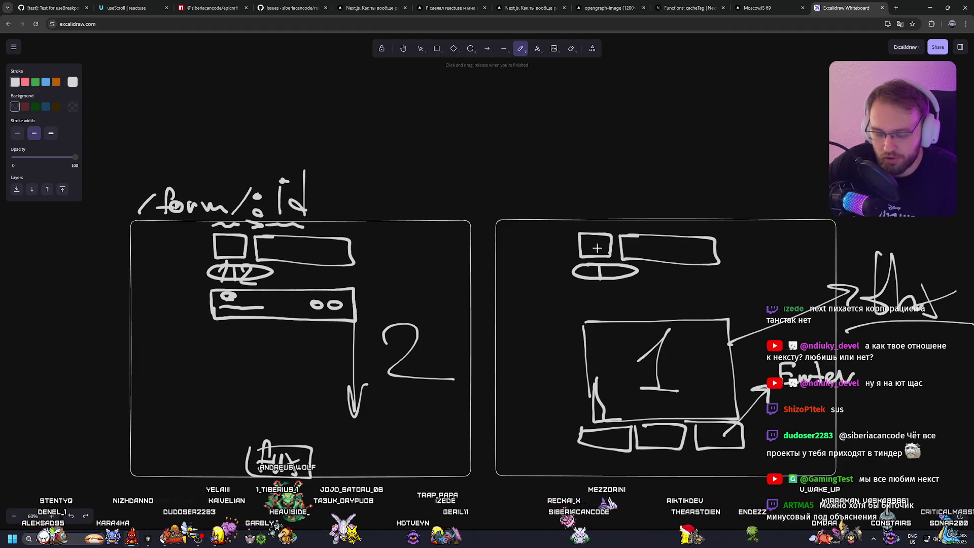
{"action": "scroll", "coordinate": [553, 244], "scroll_direction": "down", "scroll_amount": 1}
{"action": "scroll", "coordinate": [557, 245], "scroll_direction": "up", "scroll_amount": 2}
{"action": "scroll", "coordinate": [717, 315], "scroll_direction": "down", "scroll_amount": 2}
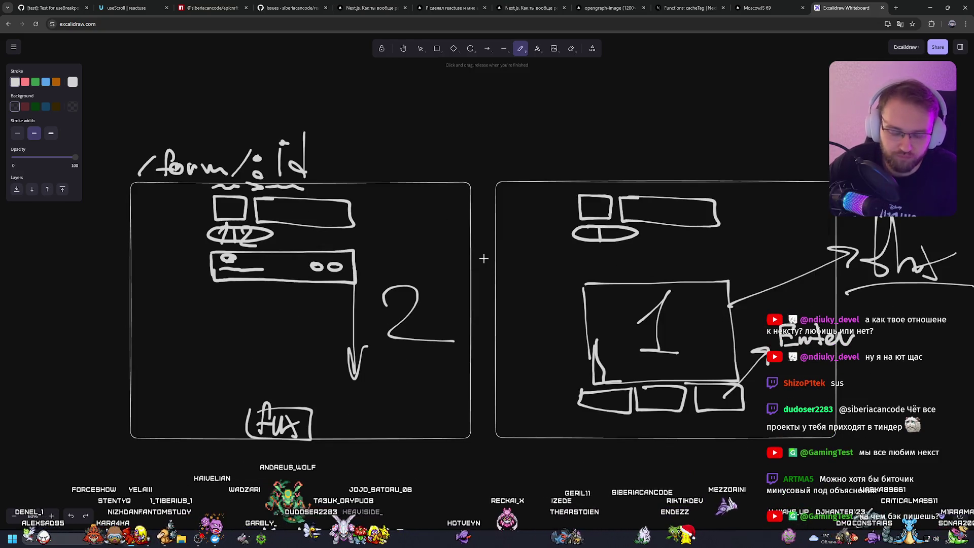
{"action": "mouse_move", "coordinate": [352, 256]}
{"action": "left_mouse_down"}
{"action": "mouse_move", "coordinate": [290, 267]}
{"action": "mouse_move", "coordinate": [367, 256]}
{"action": "left_mouse_up"}
{"action": "key", "text": "ctrl+z"}
{"action": "scroll", "coordinate": [367, 257], "scroll_direction": "up", "scroll_amount": 1}
{"action": "scroll", "coordinate": [368, 257], "scroll_direction": "down", "scroll_amount": 1}
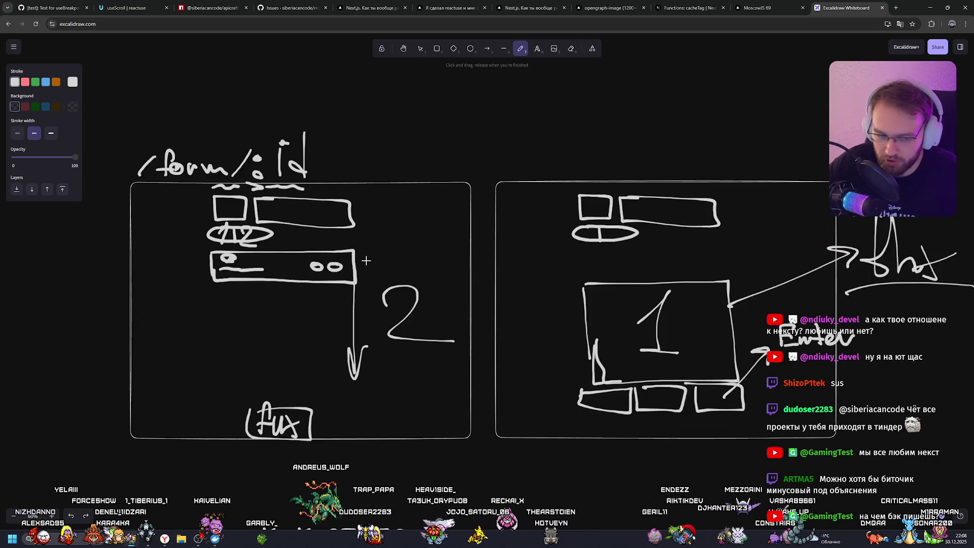
{"action": "scroll", "coordinate": [372, 260], "scroll_direction": "up", "scroll_amount": 2}
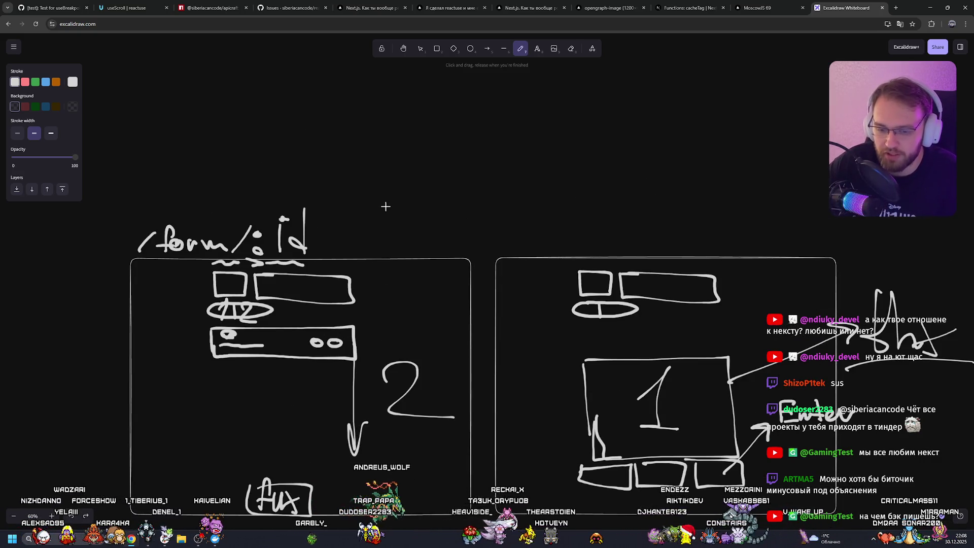
{"action": "left_click_drag", "start_coordinate": [399, 155], "coordinate": [434, 195]}
{"action": "left_click_drag", "start_coordinate": [445, 154], "coordinate": [480, 188]}
{"action": "key", "text": "ctrl+z"}
{"action": "key", "text": "ctrl+z"}
{"action": "key", "text": "ctrl+z"}
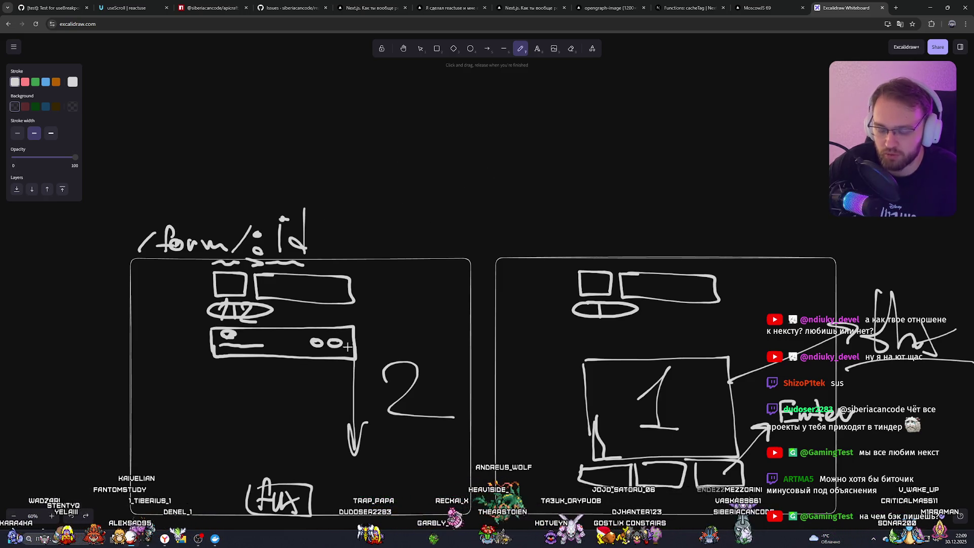
{"action": "mouse_move", "coordinate": [315, 335]}
{"action": "left_mouse_down"}
{"action": "mouse_move", "coordinate": [400, 213]}
{"action": "mouse_move", "coordinate": [413, 226]}
{"action": "mouse_move", "coordinate": [388, 136]}
{"action": "mouse_move", "coordinate": [405, 192]}
{"action": "mouse_move", "coordinate": [350, 100]}
{"action": "mouse_move", "coordinate": [452, 108]}
{"action": "mouse_move", "coordinate": [410, 209]}
{"action": "mouse_move", "coordinate": [401, 113]}
{"action": "mouse_move", "coordinate": [444, 112]}
{"action": "mouse_move", "coordinate": [433, 212]}
{"action": "mouse_move", "coordinate": [360, 178]}
{"action": "mouse_move", "coordinate": [417, 148]}
{"action": "mouse_move", "coordinate": [482, 134]}
{"action": "mouse_move", "coordinate": [421, 217]}
{"action": "left_mouse_up"}
{"action": "key", "text": "ctrl+z"}
{"action": "key", "text": "ctrl+z"}
{"action": "key", "text": "ctrl+z"}
{"action": "key", "text": "ctrl+z"}
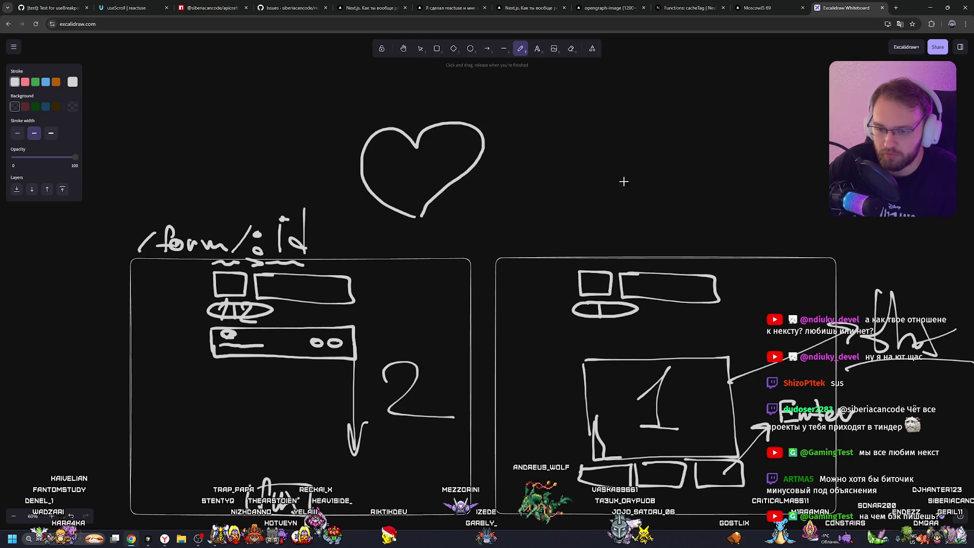
{"action": "left_click_drag", "start_coordinate": [505, 91], "coordinate": [421, 161]}
{"action": "key", "text": "ctrl+z"}
{"action": "key", "text": "ctrl+z"}
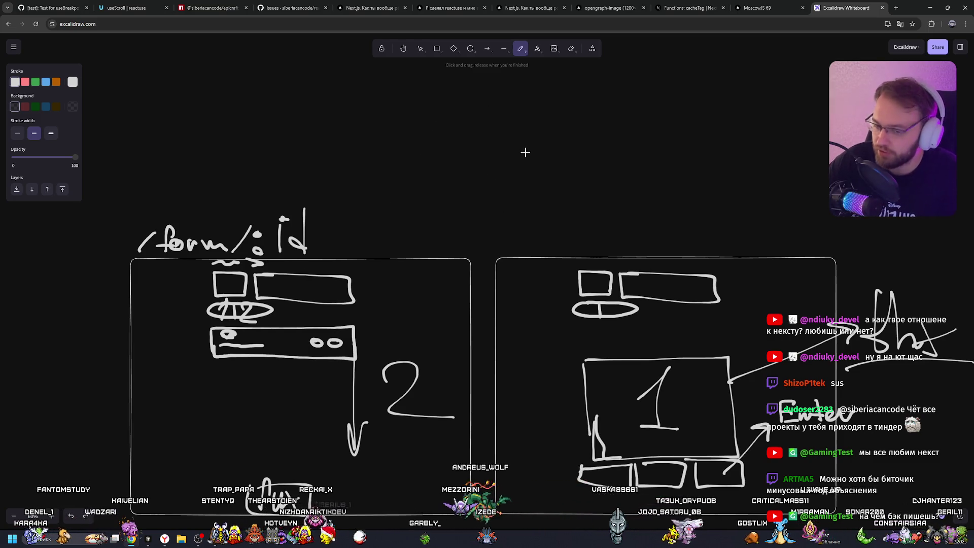
{"action": "mouse_move", "coordinate": [504, 146]}
{"action": "left_mouse_down"}
{"action": "mouse_move", "coordinate": [515, 148]}
{"action": "mouse_move", "coordinate": [481, 164]}
{"action": "left_mouse_up"}
{"action": "key", "text": "ctrl+z"}
{"action": "key", "text": "ctrl+z"}
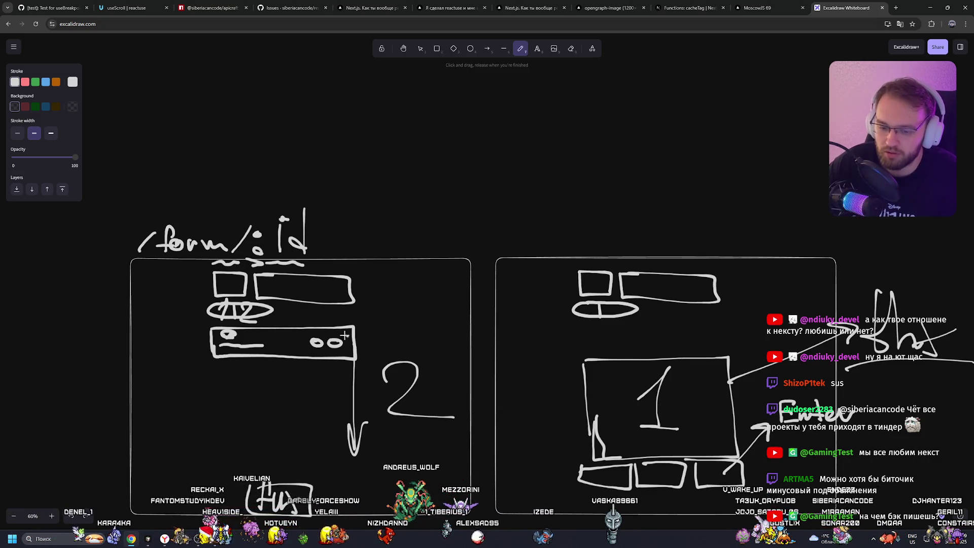
{"action": "mouse_move", "coordinate": [342, 338]}
{"action": "left_mouse_down"}
{"action": "mouse_move", "coordinate": [311, 337]}
{"action": "mouse_move", "coordinate": [396, 264]}
{"action": "mouse_move", "coordinate": [381, 283]}
{"action": "left_mouse_up"}
{"action": "key", "text": "ctrl+z"}
{"action": "key", "text": "ctrl+z"}
{"action": "key", "text": "ctrl+z"}
{"action": "left_click_drag", "start_coordinate": [318, 336], "coordinate": [395, 260]}
{"action": "key", "text": "ctrl+z"}
{"action": "left_click_drag", "start_coordinate": [317, 338], "coordinate": [375, 273]}
{"action": "key", "text": "ctrl+z"}
{"action": "left_click_drag", "start_coordinate": [344, 337], "coordinate": [430, 283]}
{"action": "key", "text": "ctrl+z"}
{"action": "mouse_move", "coordinate": [748, 449]}
{"action": "left_mouse_down"}
{"action": "mouse_move", "coordinate": [608, 416]}
{"action": "mouse_move", "coordinate": [776, 431]}
{"action": "left_mouse_up"}
{"action": "key", "text": "ctrl+z"}
{"action": "mouse_move", "coordinate": [715, 378]}
{"action": "left_mouse_down"}
{"action": "mouse_move", "coordinate": [618, 396]}
{"action": "mouse_move", "coordinate": [603, 413]}
{"action": "left_mouse_up"}
{"action": "key", "text": "ctrl+z"}
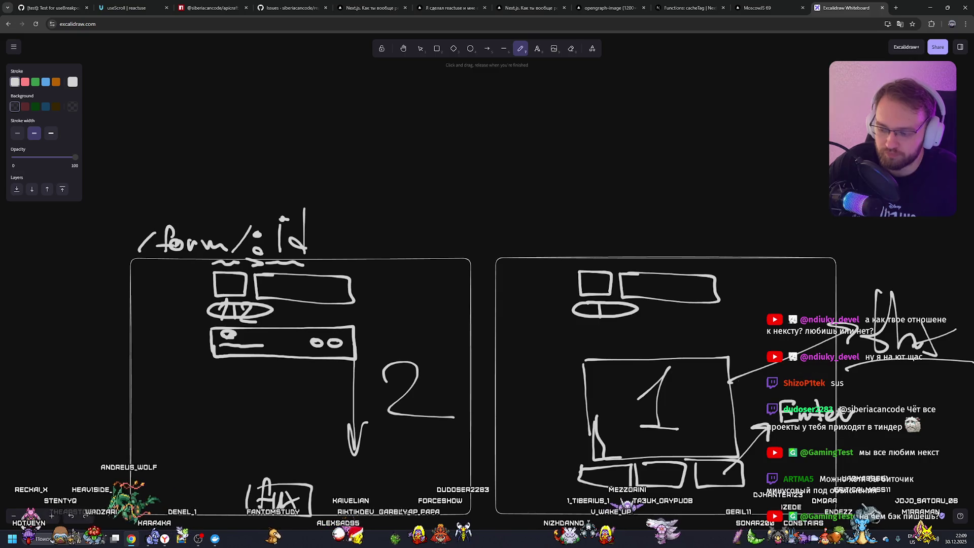
{"action": "left_click_drag", "start_coordinate": [778, 506], "coordinate": [865, 458]}
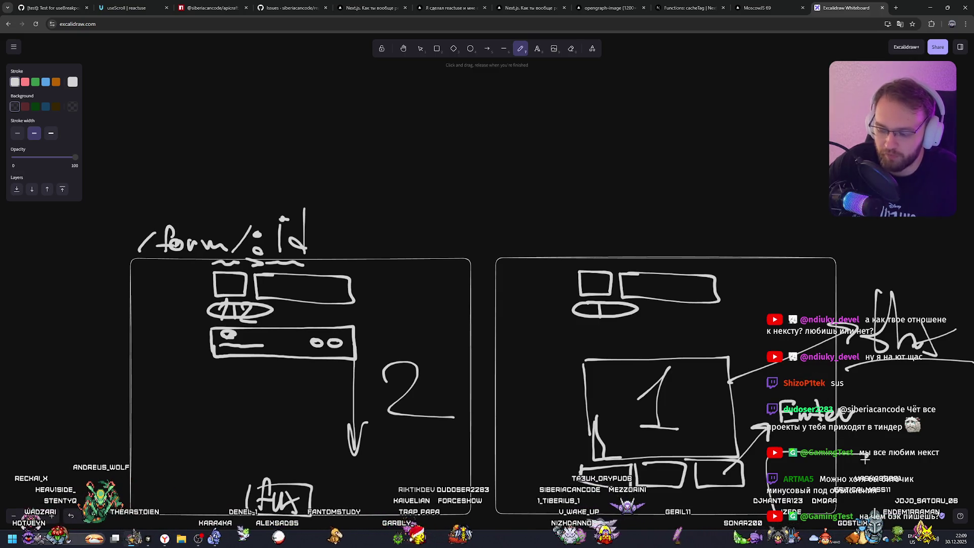
{"action": "left_click_drag", "start_coordinate": [675, 396], "coordinate": [695, 454]}
{"action": "key", "text": "ctrl+z"}
{"action": "key", "text": "ctrl+z"}
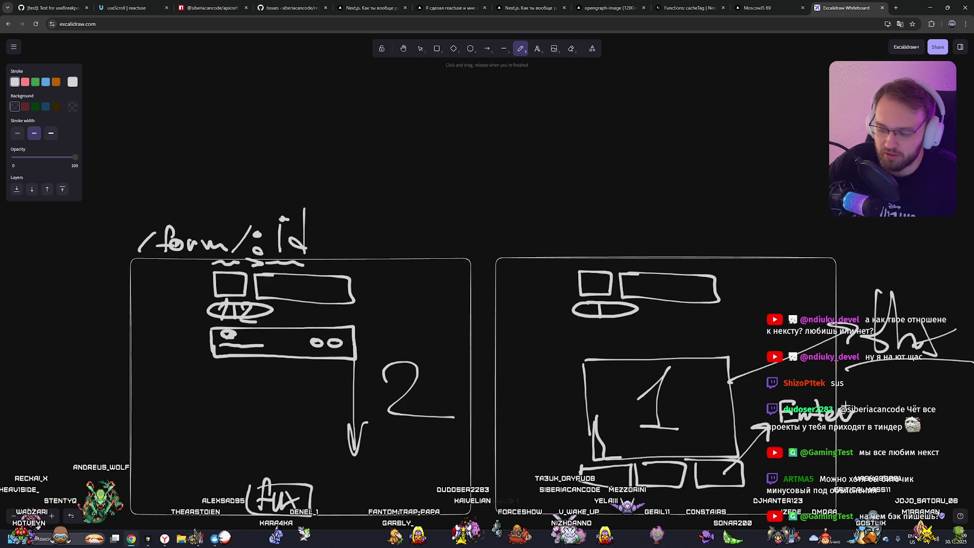
{"action": "mouse_move", "coordinate": [345, 333]}
{"action": "left_mouse_down"}
{"action": "mouse_move", "coordinate": [304, 339]}
{"action": "mouse_move", "coordinate": [329, 325]}
{"action": "left_mouse_up"}
{"action": "key", "text": "ctrl+z"}
{"action": "key", "text": "ctrl+z"}
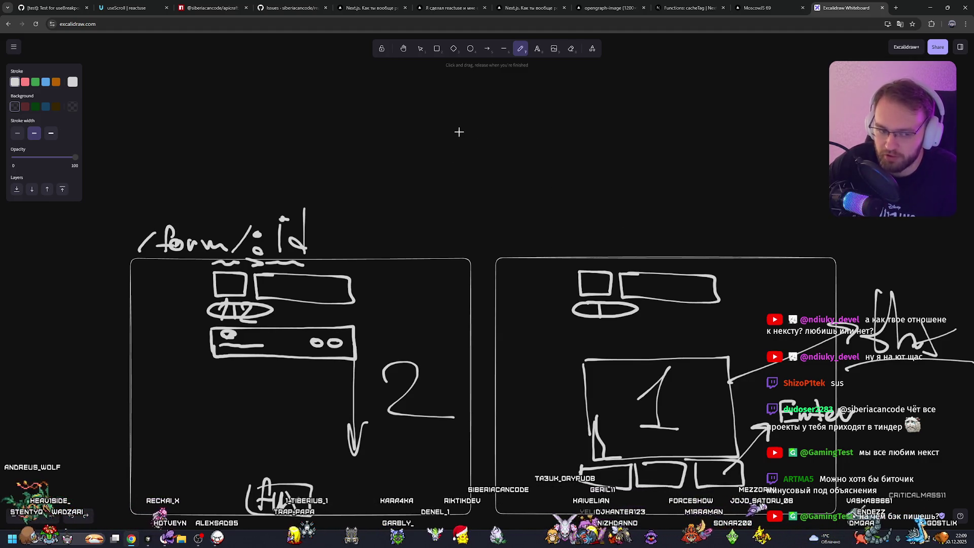
{"action": "left_click", "coordinate": [766, 7]}
{"action": "scroll", "coordinate": [222, 340], "scroll_direction": "down", "scroll_amount": 3}
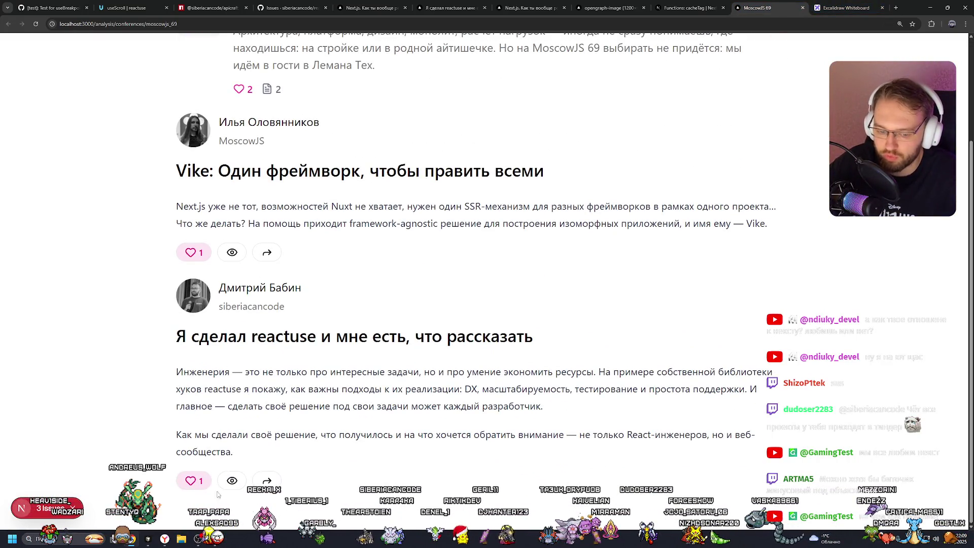
{"action": "scroll", "coordinate": [228, 338], "scroll_direction": "up", "scroll_amount": 3}
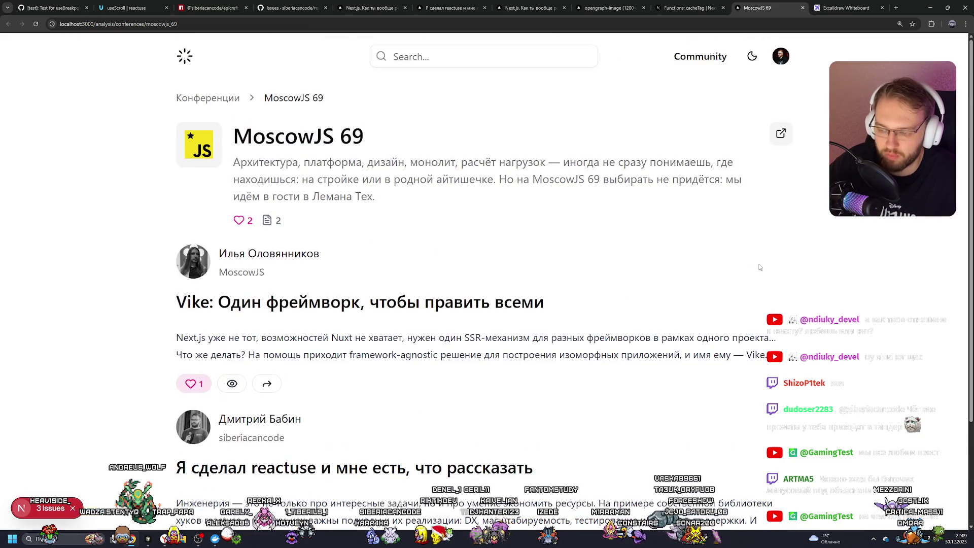
{"action": "left_click", "coordinate": [830, 9]}
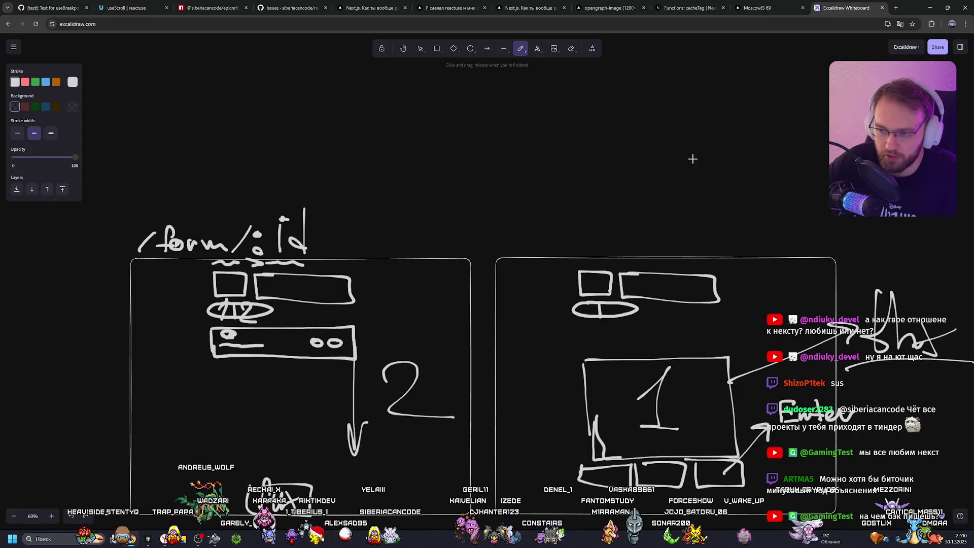
{"action": "left_click", "coordinate": [129, 8]}
{"action": "left_click", "coordinate": [758, 8]}
{"action": "scroll", "coordinate": [377, 255], "scroll_direction": "down", "scroll_amount": 2}
{"action": "scroll", "coordinate": [355, 293], "scroll_direction": "up", "scroll_amount": 2}
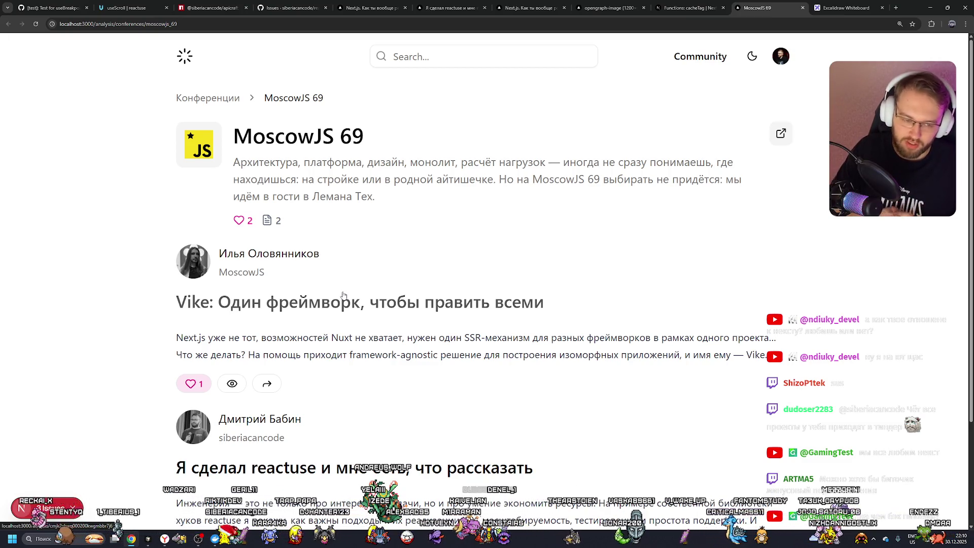
{"action": "key", "text": "ctrl+Tab"}
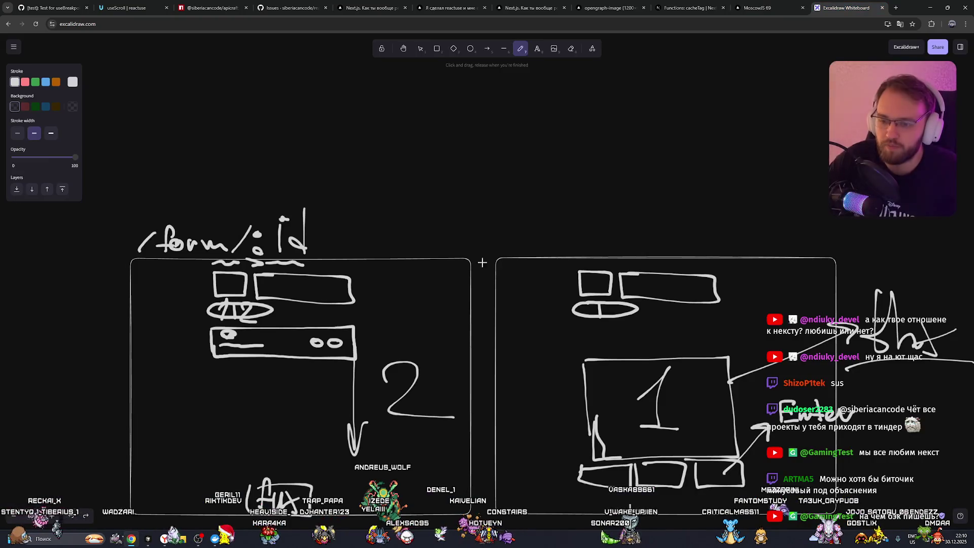
{"action": "scroll", "coordinate": [337, 329], "scroll_direction": "down", "scroll_amount": 2}
{"action": "scroll", "coordinate": [337, 329], "scroll_direction": "up", "scroll_amount": 3}
{"action": "scroll", "coordinate": [339, 326], "scroll_direction": "down", "scroll_amount": 2}
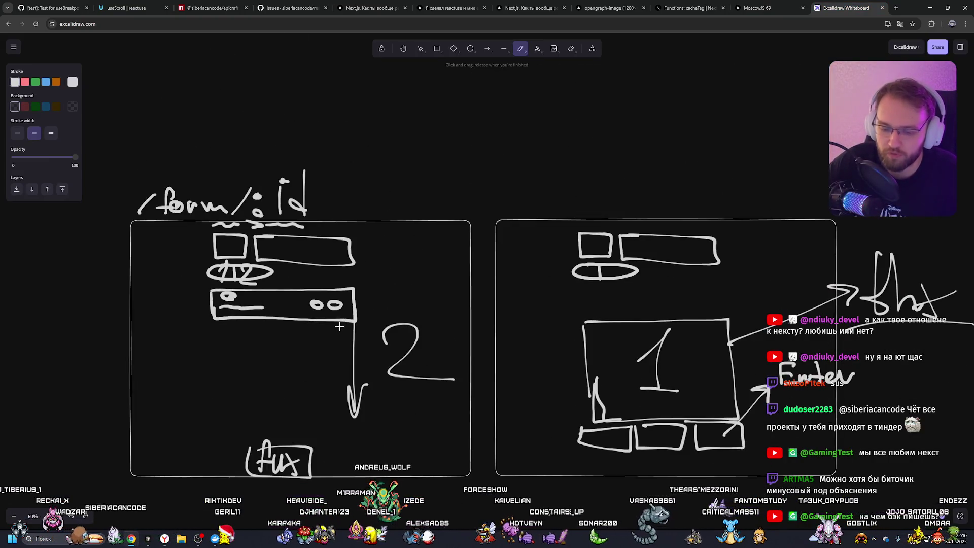
{"action": "mouse_move", "coordinate": [720, 339]}
{"action": "left_mouse_down"}
{"action": "mouse_move", "coordinate": [685, 332]}
{"action": "mouse_move", "coordinate": [624, 361]}
{"action": "left_mouse_up"}
{"action": "key", "text": "ctrl+z"}
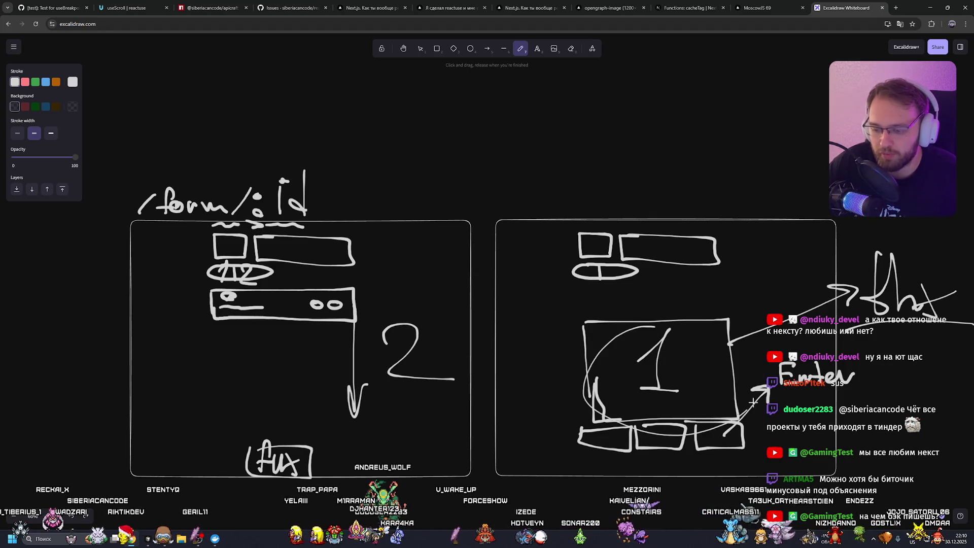
{"action": "mouse_move", "coordinate": [692, 417]}
{"action": "left_mouse_down"}
{"action": "mouse_move", "coordinate": [702, 462]}
{"action": "mouse_move", "coordinate": [679, 432]}
{"action": "left_mouse_up"}
{"action": "key", "text": "ctrl+z"}
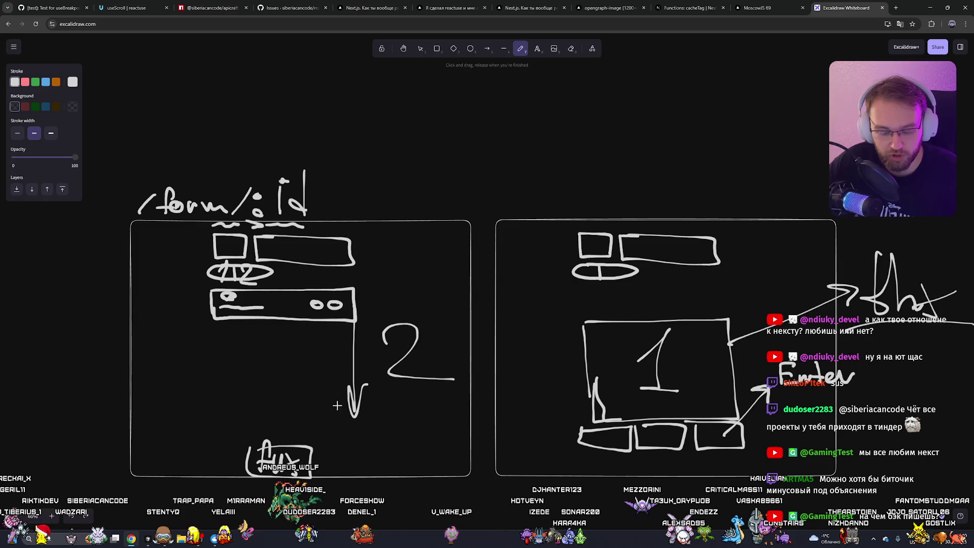
{"action": "left_click", "coordinate": [152, 539]}
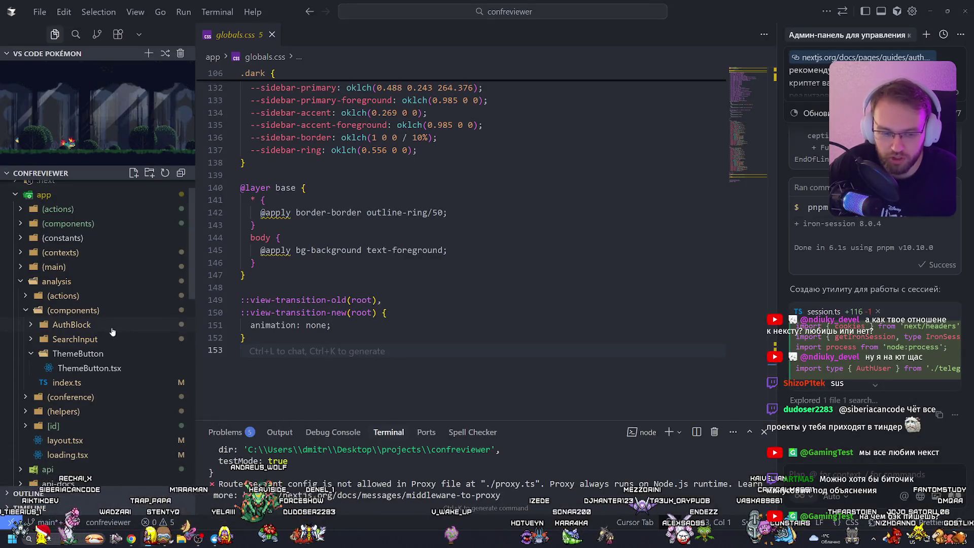
{"action": "scroll", "coordinate": [91, 326], "scroll_direction": "down", "scroll_amount": 5}
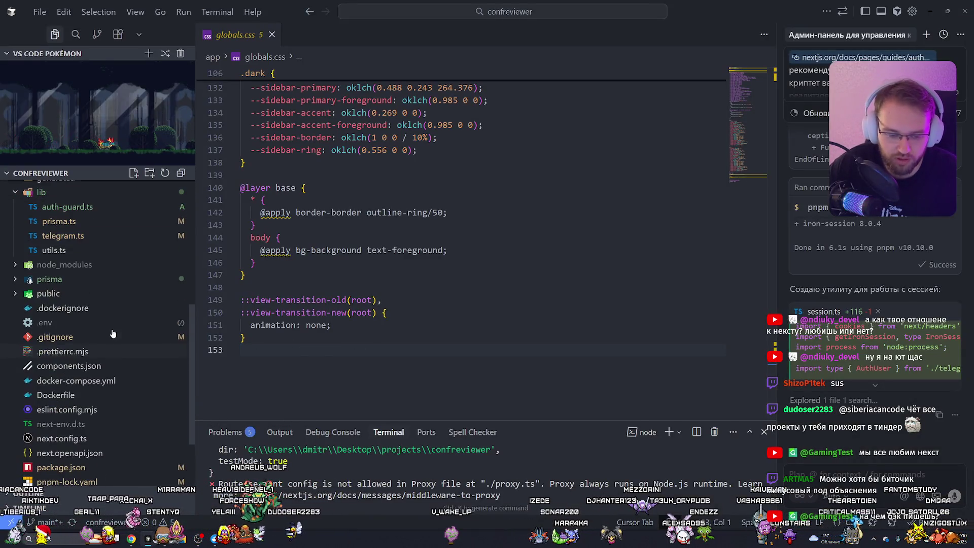
{"action": "scroll", "coordinate": [81, 376], "scroll_direction": "down", "scroll_amount": 2}
{"action": "left_click", "coordinate": [61, 378]}
{"action": "scroll", "coordinate": [278, 176], "scroll_direction": "down", "scroll_amount": 4}
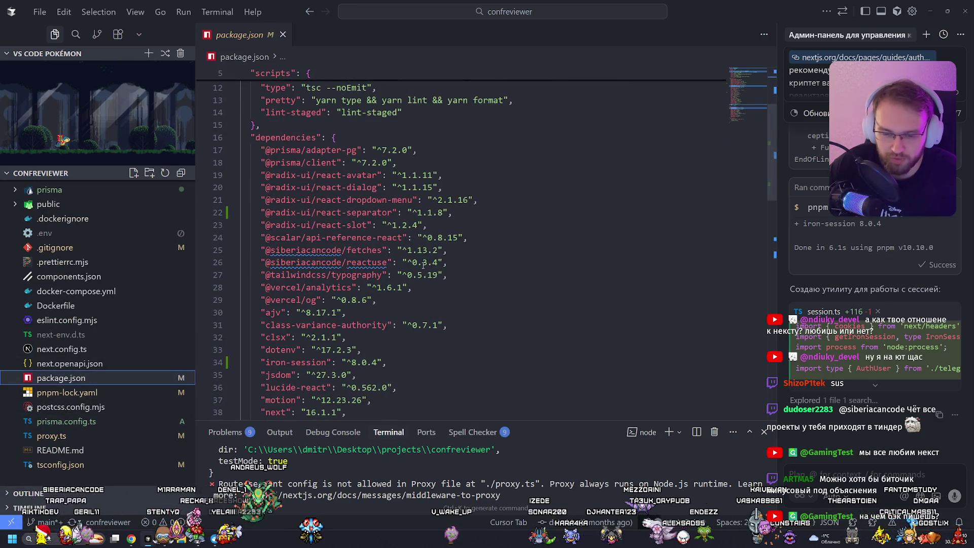
{"action": "left_click_drag", "start_coordinate": [261, 150], "coordinate": [395, 163]}
{"action": "left_click", "coordinate": [355, 163]}
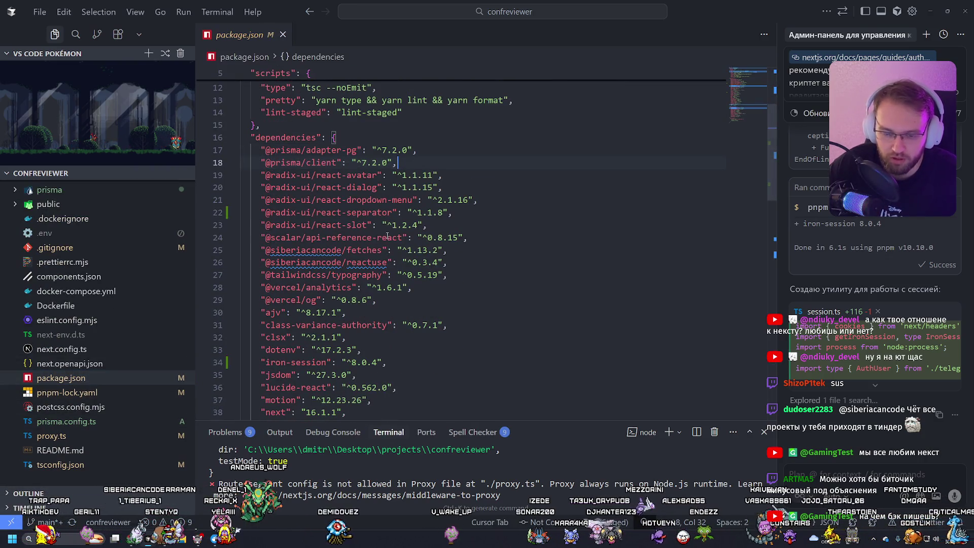
{"action": "scroll", "coordinate": [378, 236], "scroll_direction": "down", "scroll_amount": 1}
{"action": "scroll", "coordinate": [377, 236], "scroll_direction": "down", "scroll_amount": 4}
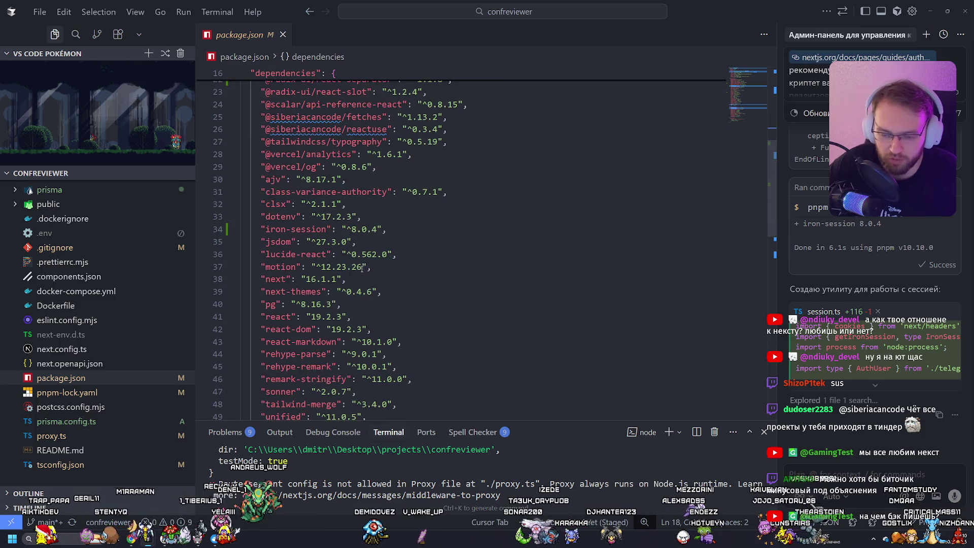
{"action": "scroll", "coordinate": [364, 266], "scroll_direction": "up", "scroll_amount": 3}
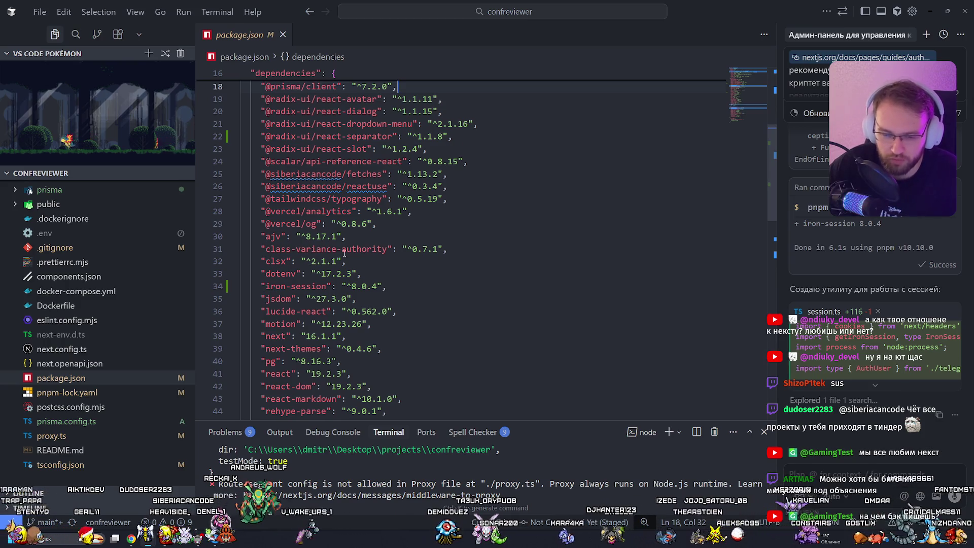
{"action": "left_click_drag", "start_coordinate": [388, 286], "coordinate": [251, 286]}
{"action": "left_click", "coordinate": [426, 296]}
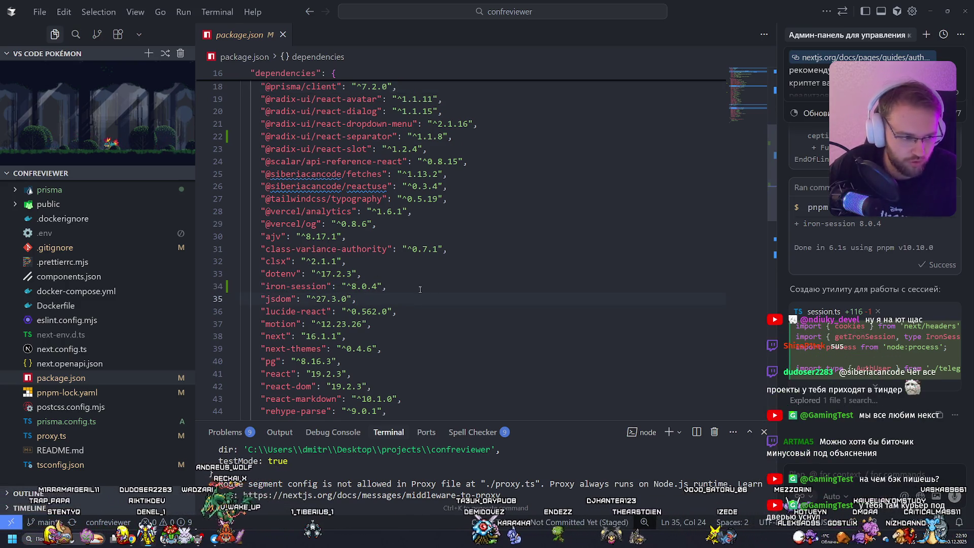
{"action": "key", "text": "alt+Tab"}
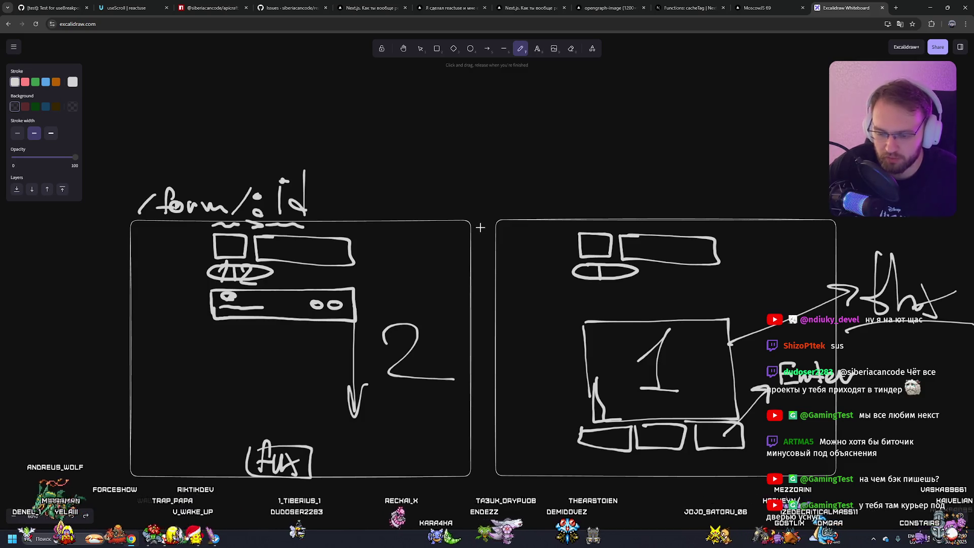
{"action": "left_click_drag", "start_coordinate": [481, 226], "coordinate": [489, 459]}
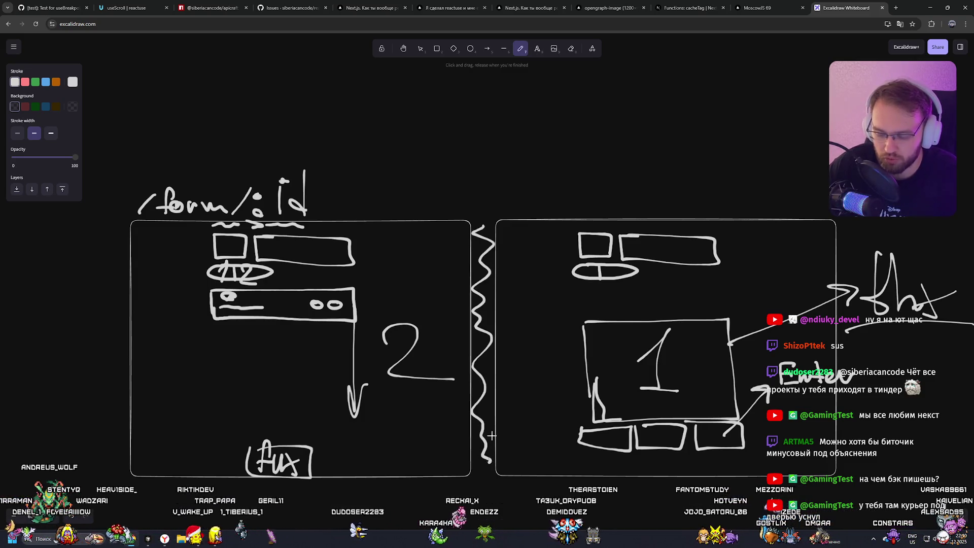
{"action": "key", "text": "ctrl+z"}
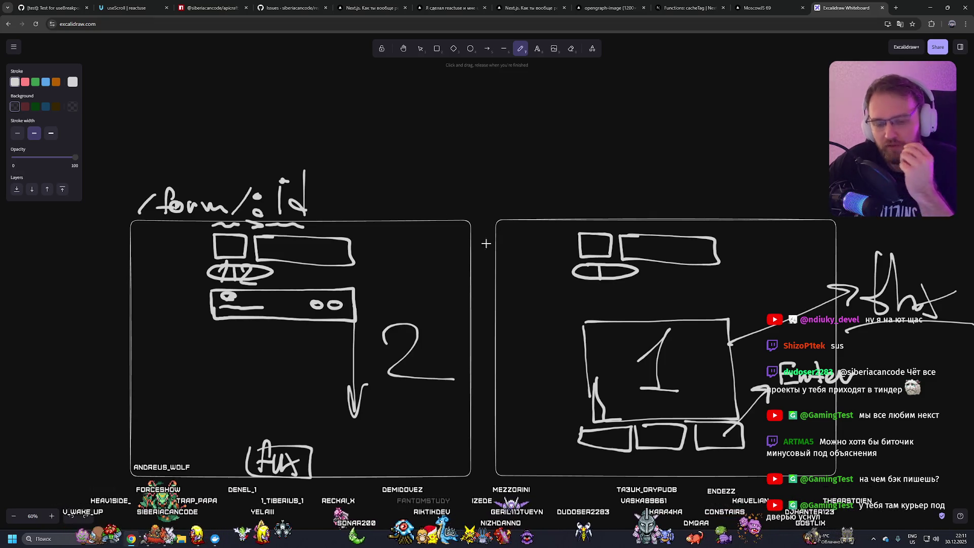
{"action": "left_click_drag", "start_coordinate": [669, 338], "coordinate": [755, 345]}
{"action": "key", "text": "ctrl+z"}
{"action": "mouse_move", "coordinate": [680, 339]}
{"action": "left_mouse_down"}
{"action": "mouse_move", "coordinate": [701, 455]}
{"action": "mouse_move", "coordinate": [730, 355]}
{"action": "mouse_move", "coordinate": [617, 446]}
{"action": "left_mouse_up"}
{"action": "key", "text": "ctrl+z"}
{"action": "key", "text": "ctrl+z"}
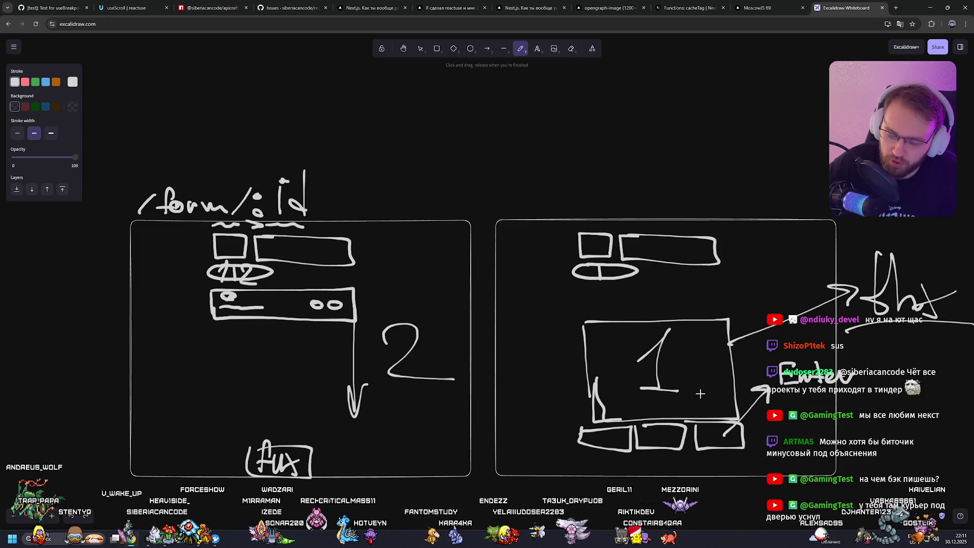
{"action": "mouse_move", "coordinate": [692, 330]}
{"action": "left_mouse_down"}
{"action": "mouse_move", "coordinate": [654, 419]}
{"action": "mouse_move", "coordinate": [680, 330]}
{"action": "mouse_move", "coordinate": [687, 337]}
{"action": "mouse_move", "coordinate": [696, 328]}
{"action": "mouse_move", "coordinate": [639, 327]}
{"action": "mouse_move", "coordinate": [690, 330]}
{"action": "mouse_move", "coordinate": [596, 386]}
{"action": "mouse_move", "coordinate": [624, 380]}
{"action": "mouse_move", "coordinate": [629, 401]}
{"action": "mouse_move", "coordinate": [680, 327]}
{"action": "left_mouse_up"}
{"action": "key", "text": "ctrl+z"}
{"action": "key", "text": "ctrl+z"}
{"action": "key", "text": "ctrl+z"}
{"action": "key", "text": "ctrl+z"}
{"action": "key", "text": "ctrl+z"}
{"action": "mouse_move", "coordinate": [642, 423]}
{"action": "left_mouse_down"}
{"action": "mouse_move", "coordinate": [695, 454]}
{"action": "mouse_move", "coordinate": [702, 419]}
{"action": "left_mouse_up"}
{"action": "key", "text": "ctrl+z"}
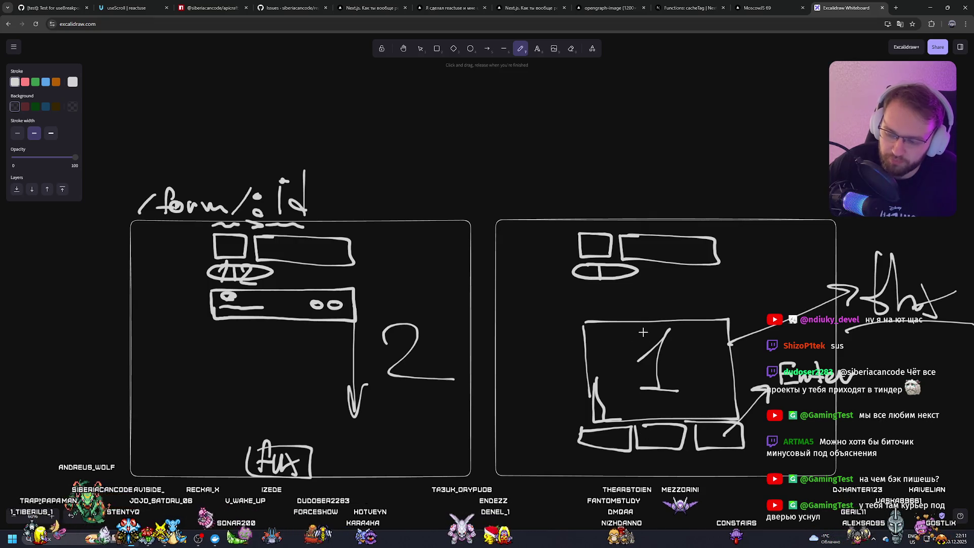
{"action": "mouse_move", "coordinate": [522, 350]}
{"action": "left_mouse_down"}
{"action": "mouse_move", "coordinate": [560, 375]}
{"action": "mouse_move", "coordinate": [527, 354]}
{"action": "mouse_move", "coordinate": [535, 405]}
{"action": "left_mouse_up"}
{"action": "key", "text": "ctrl+z"}
{"action": "left_click_drag", "start_coordinate": [503, 409], "coordinate": [576, 409]}
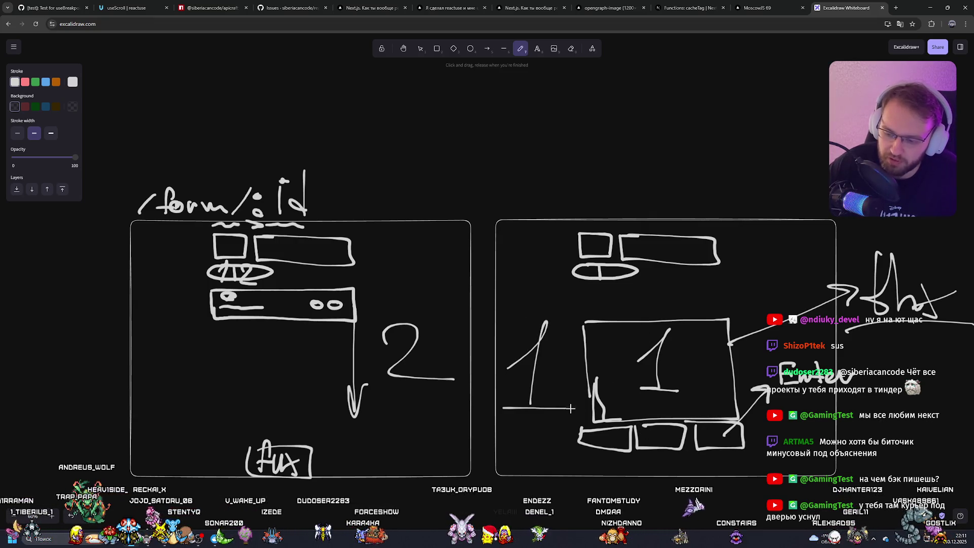
{"action": "key", "text": "ctrl+z"}
{"action": "key", "text": "ctrl+z"}
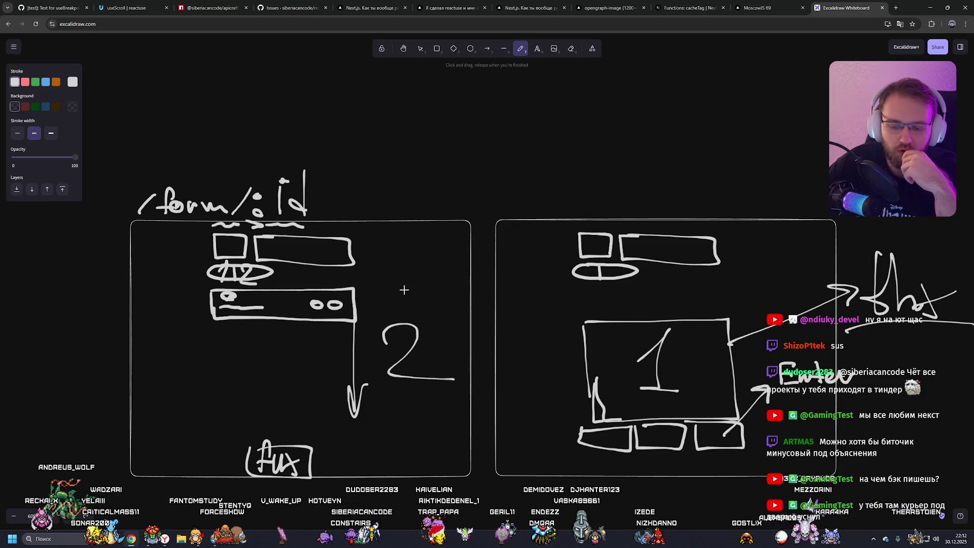
{"action": "left_click_drag", "start_coordinate": [338, 299], "coordinate": [424, 164]}
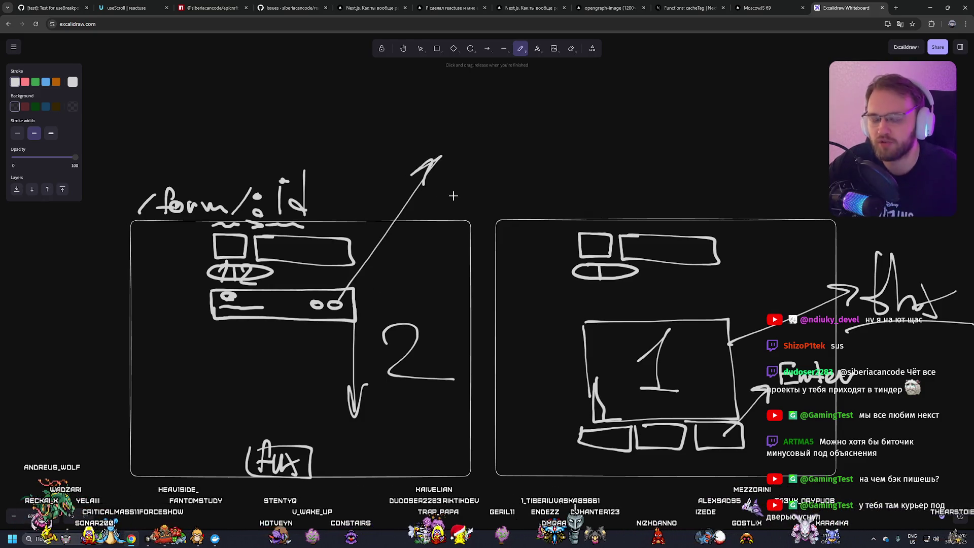
{"action": "key", "text": "ctrl+z"}
{"action": "left_click_drag", "start_coordinate": [350, 299], "coordinate": [450, 187]}
{"action": "key", "text": "ctrl+z"}
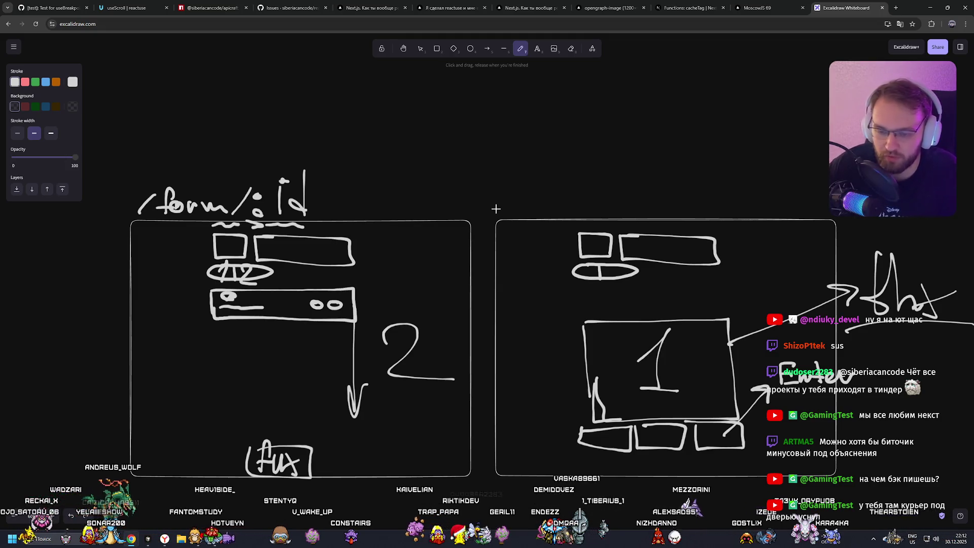
{"action": "left_click", "coordinate": [759, 3]}
{"action": "left_click", "coordinate": [781, 56]}
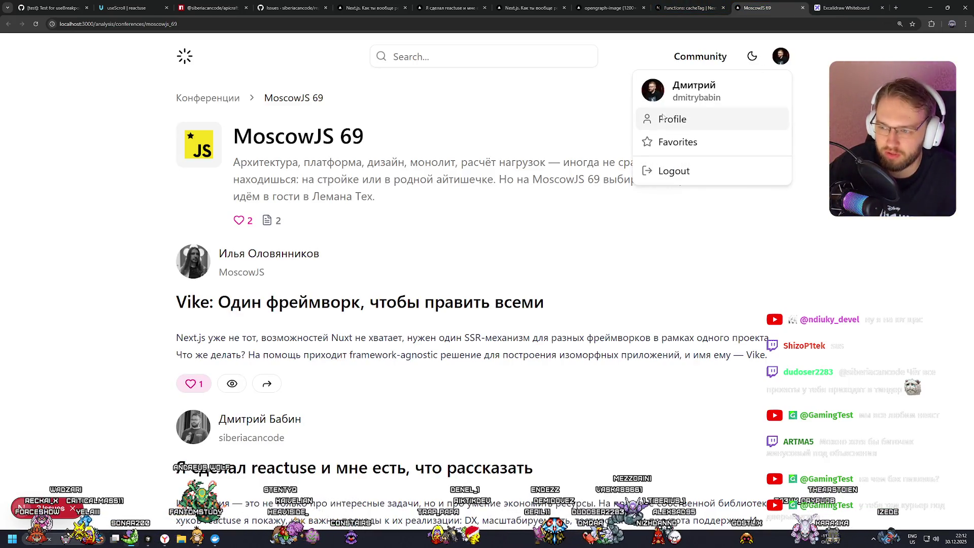
{"action": "scroll", "coordinate": [291, 294], "scroll_direction": "down", "scroll_amount": 1}
{"action": "scroll", "coordinate": [243, 355], "scroll_direction": "up", "scroll_amount": 1}
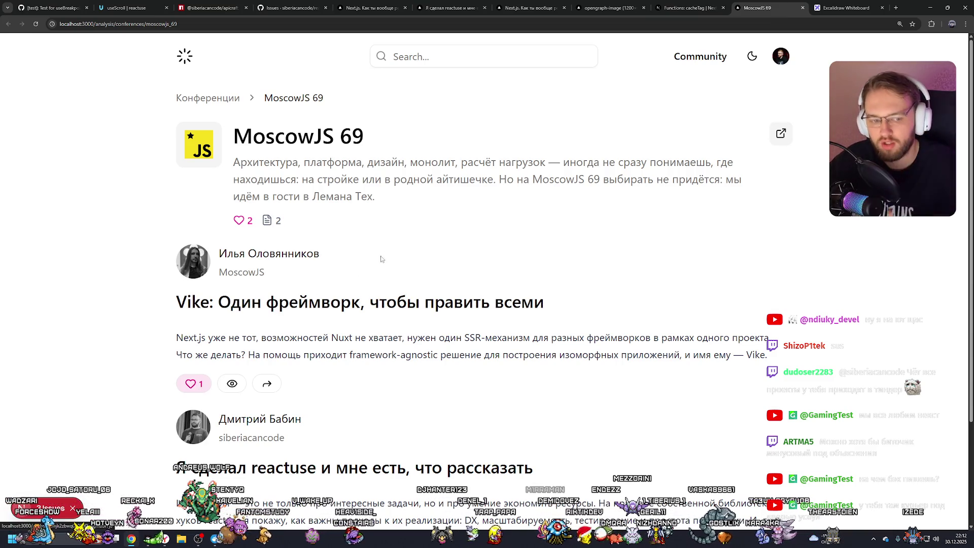
{"action": "left_click", "coordinate": [824, 9]}
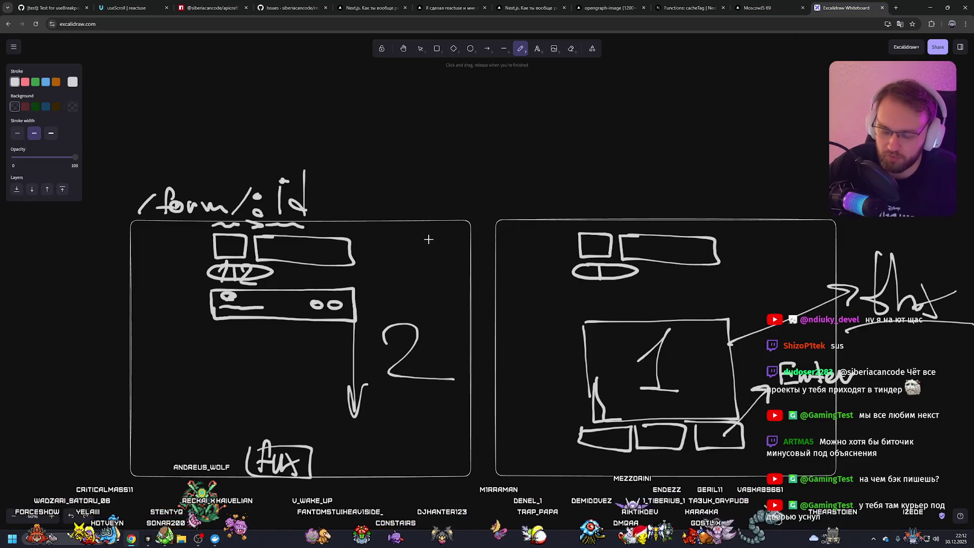
{"action": "mouse_move", "coordinate": [455, 245]}
{"action": "left_mouse_down"}
{"action": "mouse_move", "coordinate": [505, 318]}
{"action": "mouse_move", "coordinate": [432, 440]}
{"action": "mouse_move", "coordinate": [478, 461]}
{"action": "left_mouse_up"}
{"action": "key", "text": "ctrl+z"}
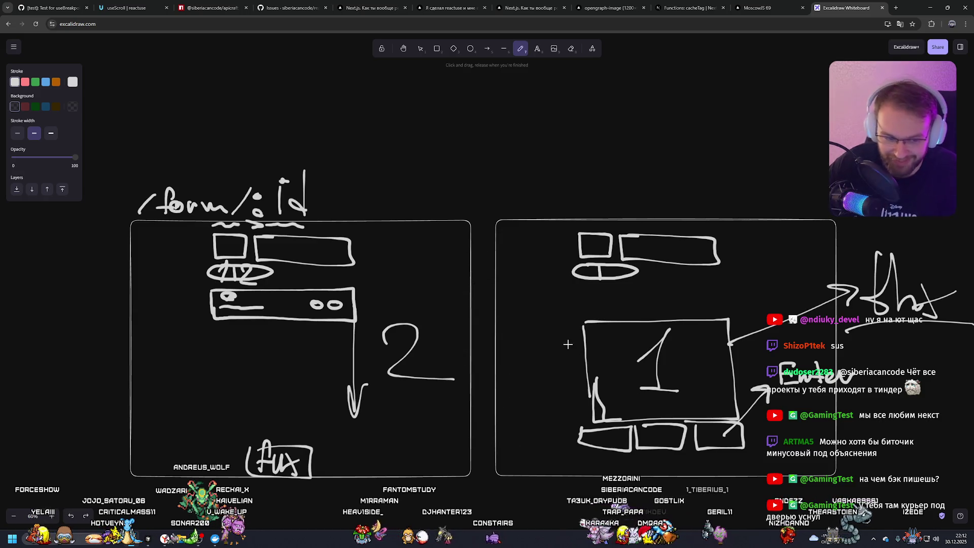
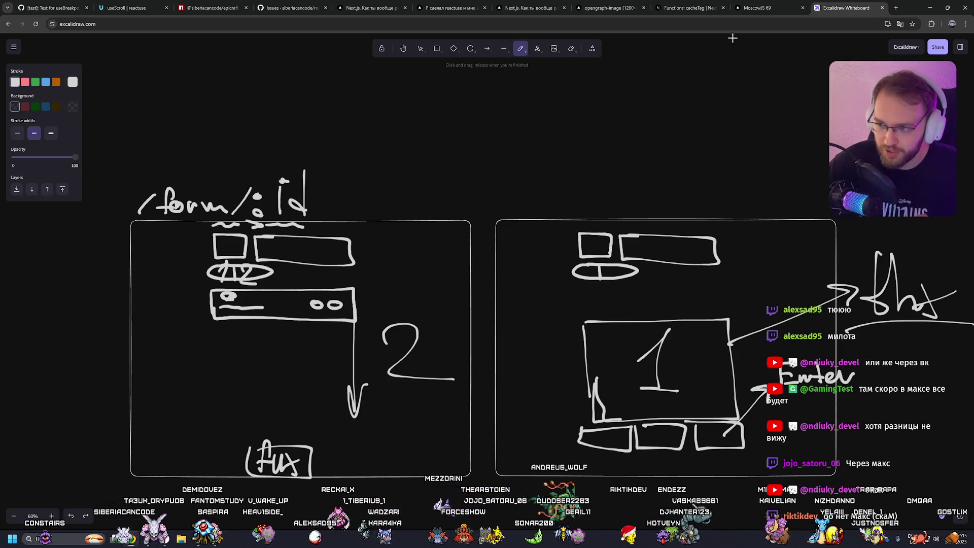
Step: Close the Next.js cacheTag docs tab and open the Next.js rendering talk analysis
{"action": "left_click", "coordinate": [741, 8]}
{"action": "left_click", "coordinate": [697, 7]}
{"action": "left_click", "coordinate": [723, 8]}
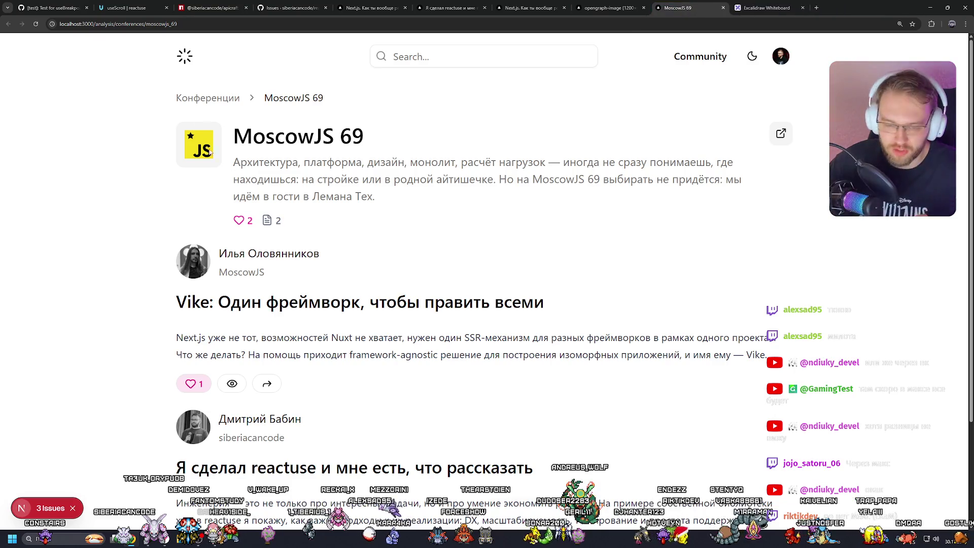
{"action": "left_click", "coordinate": [185, 59]}
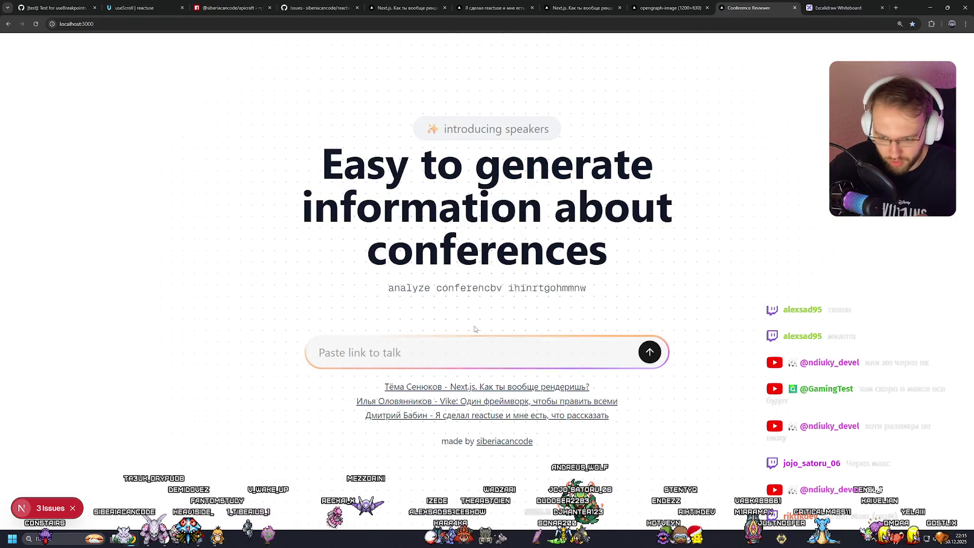
{"action": "left_click", "coordinate": [476, 386]}
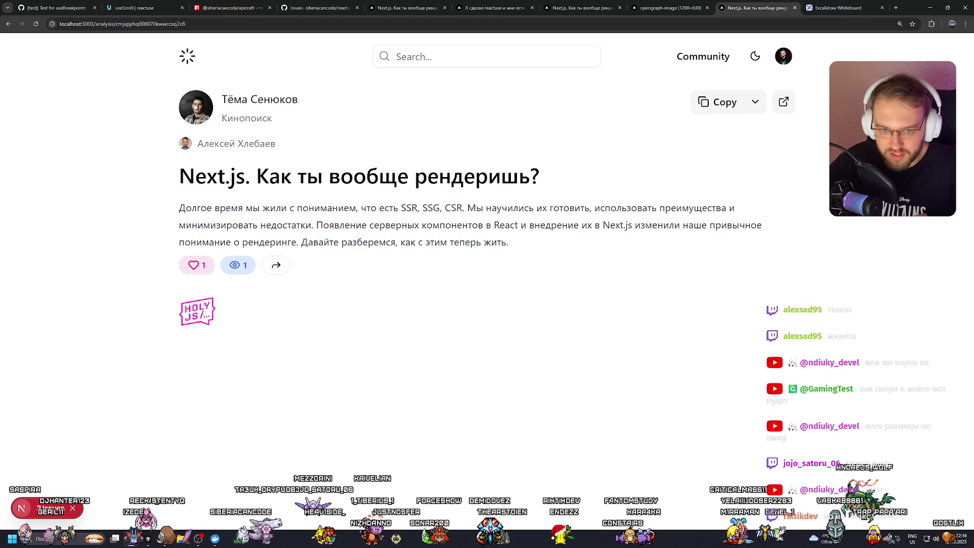
Step: Go back to the conferences list, revisit the Next.js talk, then return to the Excalidraw whiteboard
{"action": "left_click", "coordinate": [225, 306]}
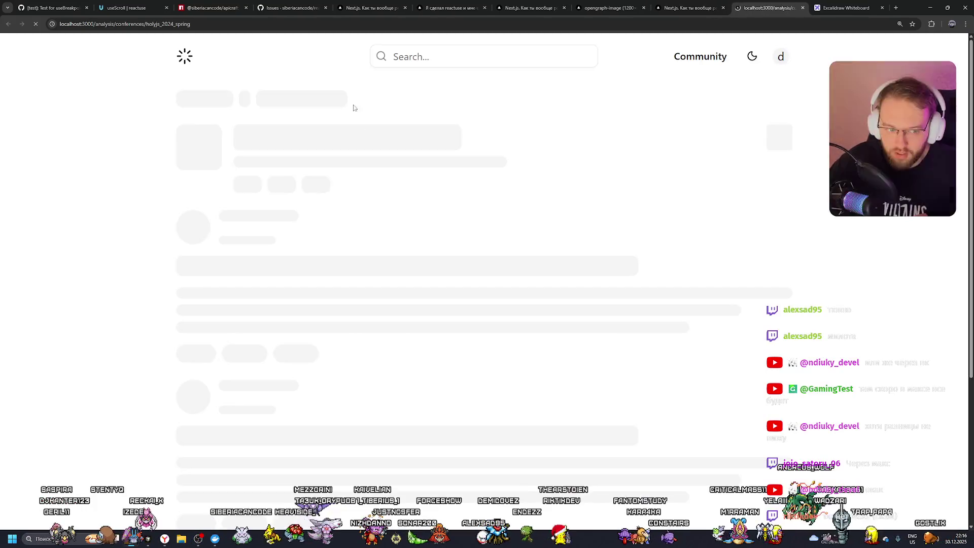
{"action": "left_click", "coordinate": [222, 97]}
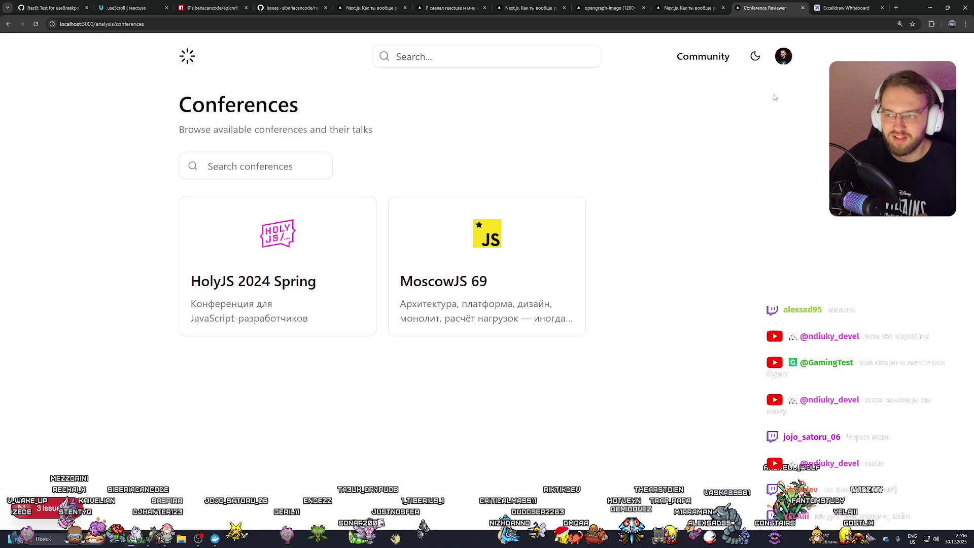
{"action": "left_click", "coordinate": [831, 6]}
{"action": "left_click", "coordinate": [786, 5]}
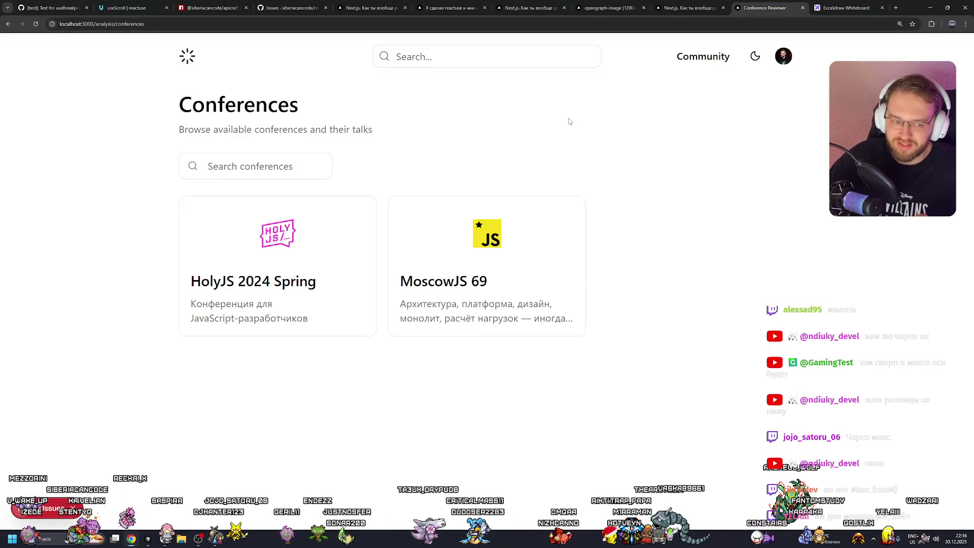
{"action": "left_click", "coordinate": [691, 7]}
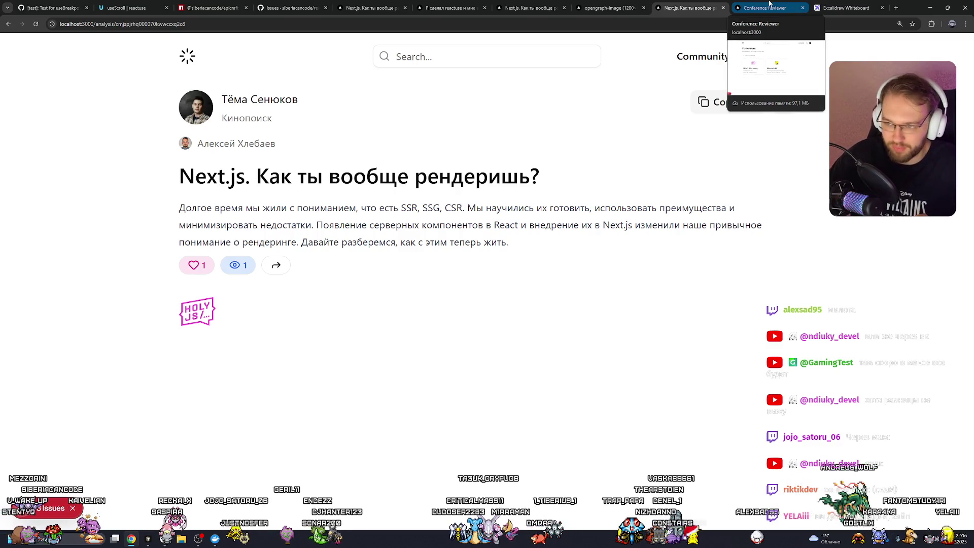
{"action": "left_click", "coordinate": [763, 4]}
{"action": "left_click", "coordinate": [867, 4]}
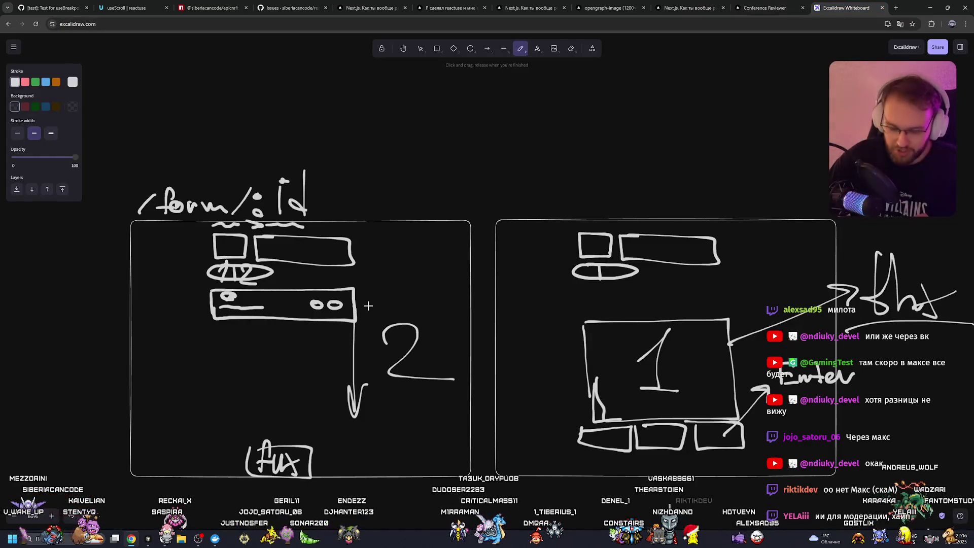
{"action": "left_click_drag", "start_coordinate": [312, 173], "coordinate": [191, 163]}
{"action": "key", "text": "ctrl+z"}
{"action": "mouse_move", "coordinate": [264, 149]}
{"action": "left_mouse_down"}
{"action": "mouse_move", "coordinate": [106, 224]}
{"action": "mouse_move", "coordinate": [213, 241]}
{"action": "left_mouse_up"}
{"action": "key", "text": "ctrl+z"}
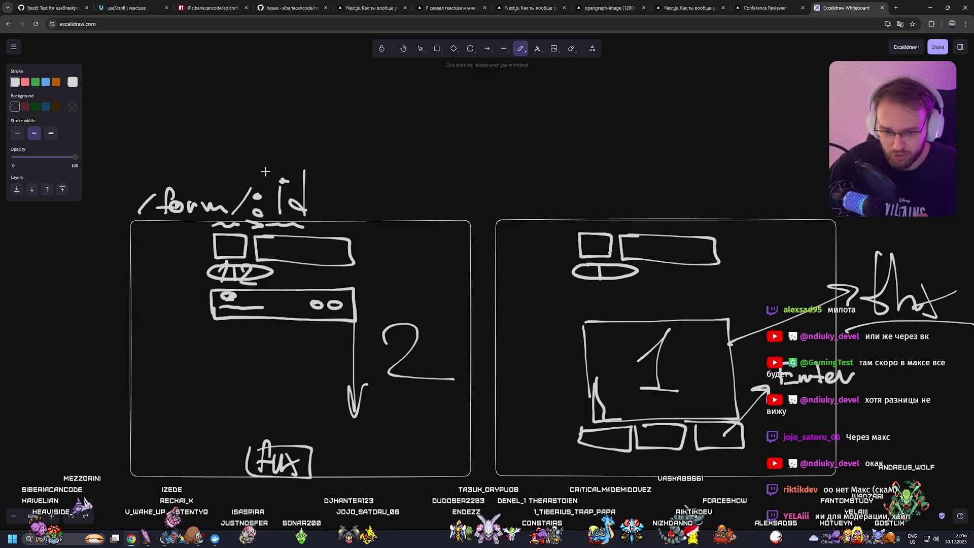
{"action": "left_click_drag", "start_coordinate": [682, 277], "coordinate": [648, 426]}
{"action": "key", "text": "ctrl+z"}
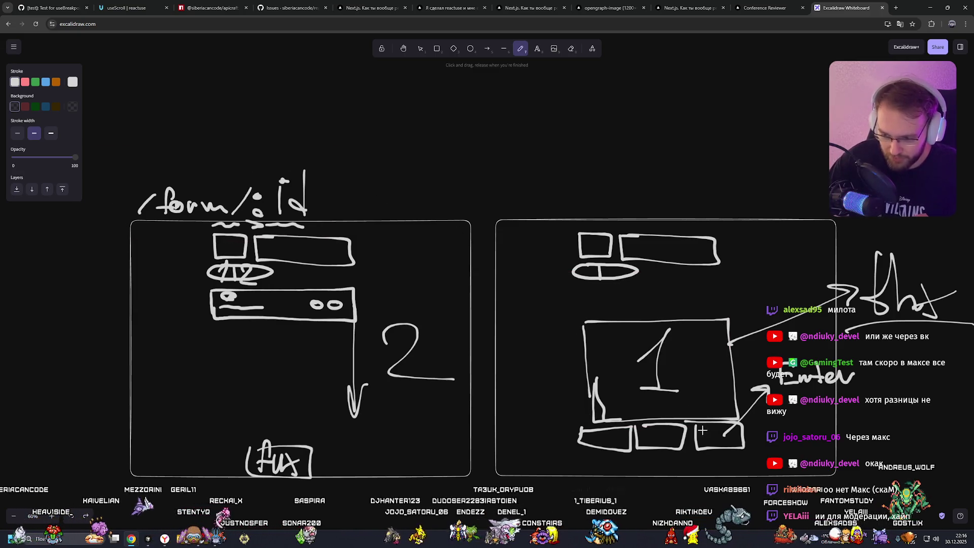
{"action": "mouse_move", "coordinate": [861, 256]}
{"action": "left_mouse_down"}
{"action": "mouse_move", "coordinate": [885, 350]}
{"action": "mouse_move", "coordinate": [966, 256]}
{"action": "left_mouse_up"}
{"action": "key", "text": "ctrl+z"}
{"action": "mouse_move", "coordinate": [887, 345]}
{"action": "left_mouse_down"}
{"action": "mouse_move", "coordinate": [966, 253]}
{"action": "mouse_move", "coordinate": [867, 349]}
{"action": "left_mouse_up"}
{"action": "key", "text": "ctrl+z"}
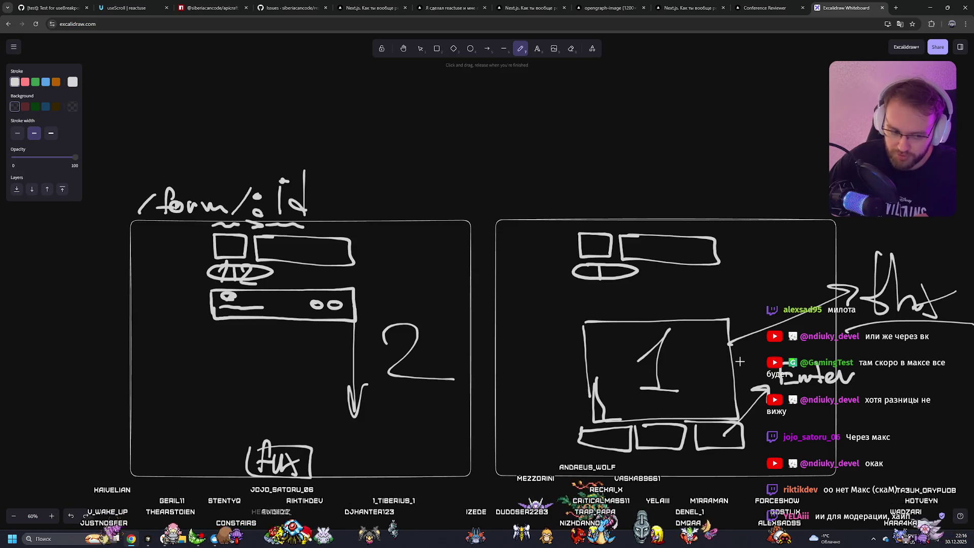
{"action": "mouse_move", "coordinate": [698, 322]}
{"action": "left_mouse_down"}
{"action": "mouse_move", "coordinate": [629, 445]}
{"action": "mouse_move", "coordinate": [745, 418]}
{"action": "left_mouse_up"}
{"action": "key", "text": "ctrl+z"}
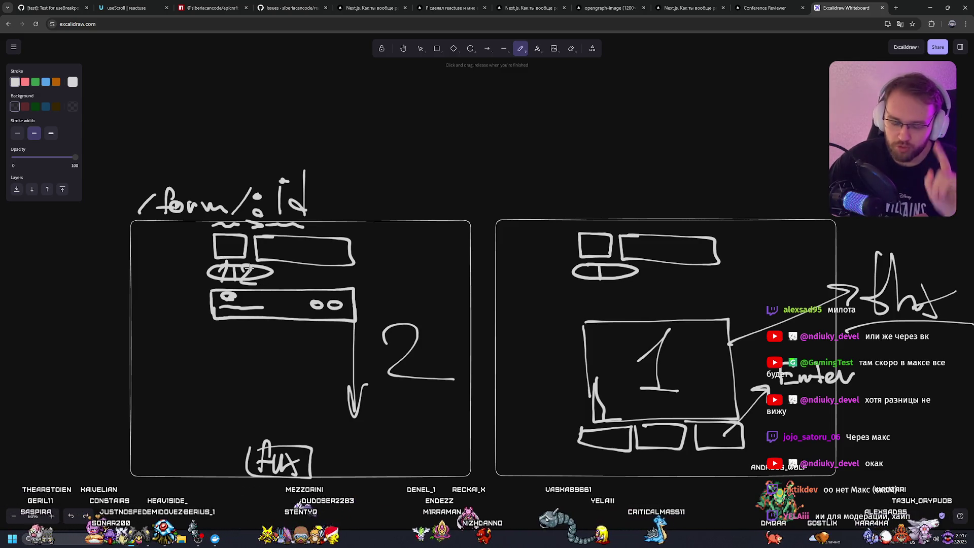
{"action": "left_click_drag", "start_coordinate": [264, 269], "coordinate": [249, 276]}
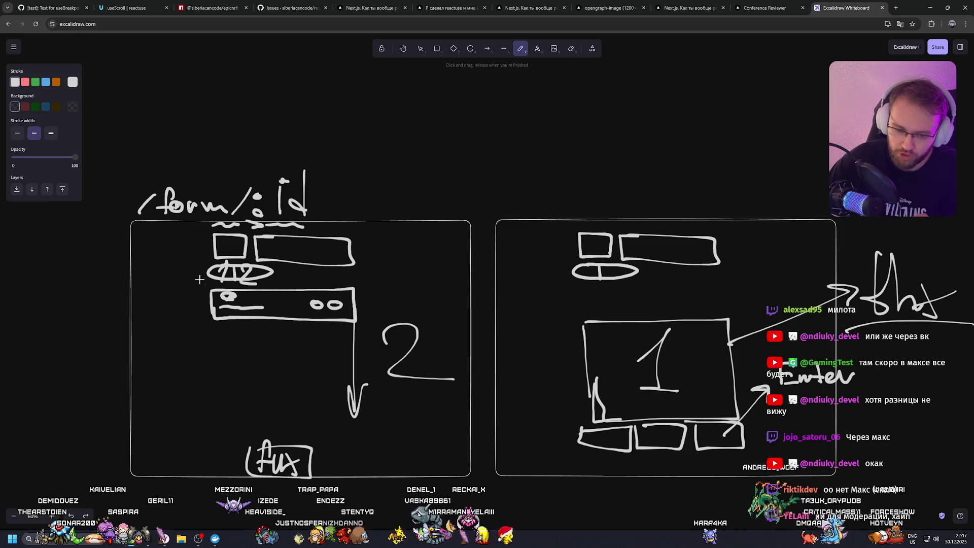
{"action": "left_click_drag", "start_coordinate": [339, 357], "coordinate": [340, 383]}
{"action": "key", "text": "ctrl+z"}
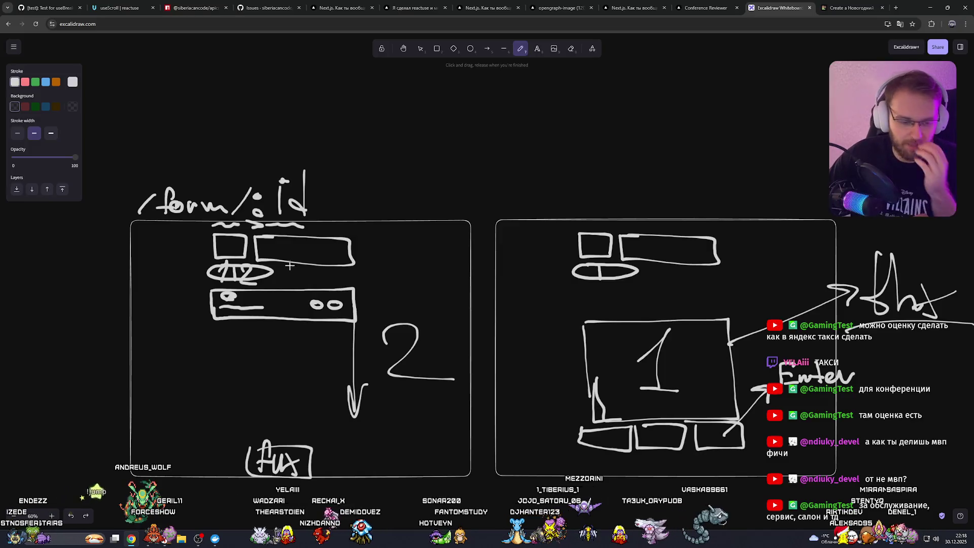
Step: Sketch and undo a loop in the left wireframe frame, then glance at the conferences list
{"action": "mouse_move", "coordinate": [290, 266]}
{"action": "left_mouse_down"}
{"action": "mouse_move", "coordinate": [297, 363]}
{"action": "mouse_move", "coordinate": [419, 276]}
{"action": "left_mouse_up"}
{"action": "key", "text": "ctrl+z"}
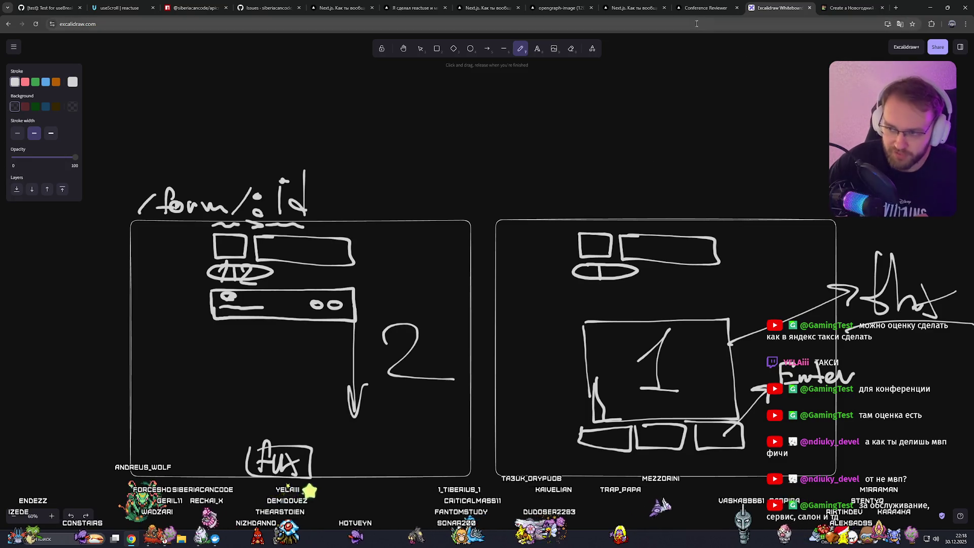
{"action": "left_click", "coordinate": [702, 7]}
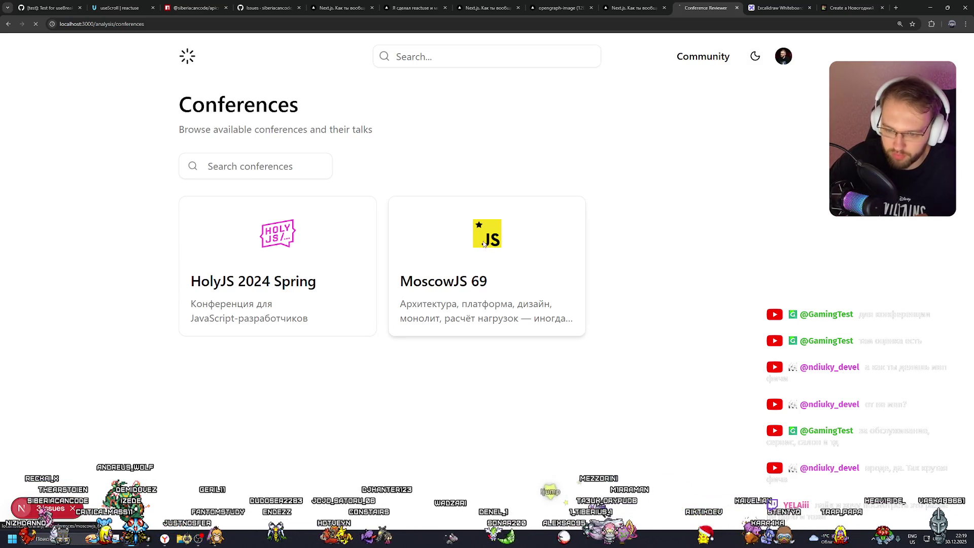
{"action": "scroll", "coordinate": [386, 216], "scroll_direction": "down", "scroll_amount": 3}
{"action": "scroll", "coordinate": [386, 216], "scroll_direction": "up", "scroll_amount": 3}
Step: Draw and undo ovals and a curved stroke on the whiteboard, then bring up the MoscowJS 69 page
{"action": "key", "text": "ctrl+Tab"}
{"action": "mouse_move", "coordinate": [361, 224]}
{"action": "left_mouse_down"}
{"action": "mouse_move", "coordinate": [168, 419]}
{"action": "mouse_move", "coordinate": [405, 223]}
{"action": "left_mouse_up"}
{"action": "key", "text": "ctrl+z"}
{"action": "left_click_drag", "start_coordinate": [578, 233], "coordinate": [679, 399]}
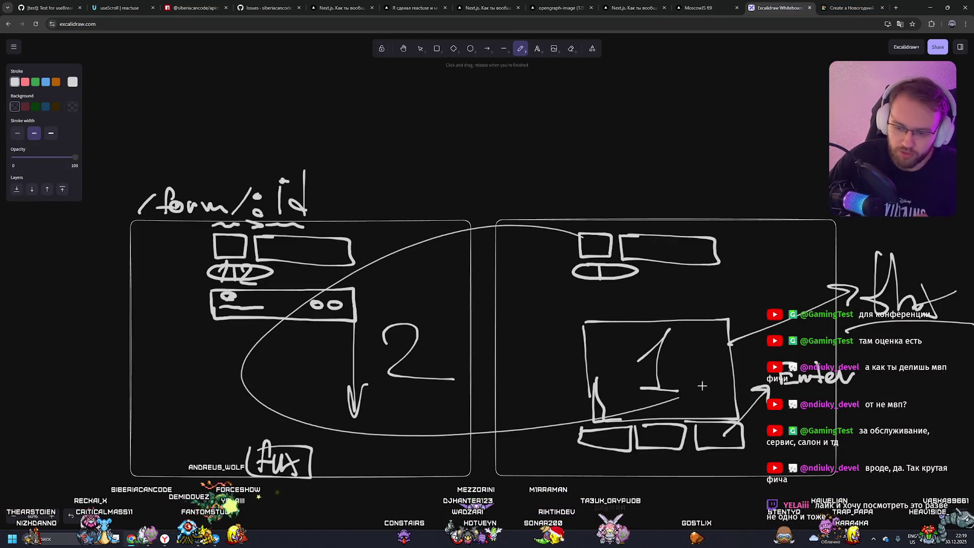
{"action": "key", "text": "ctrl+z"}
{"action": "mouse_move", "coordinate": [553, 257]}
{"action": "left_mouse_down"}
{"action": "mouse_move", "coordinate": [294, 325]}
{"action": "mouse_move", "coordinate": [588, 406]}
{"action": "left_mouse_up"}
{"action": "key", "text": "ctrl+z"}
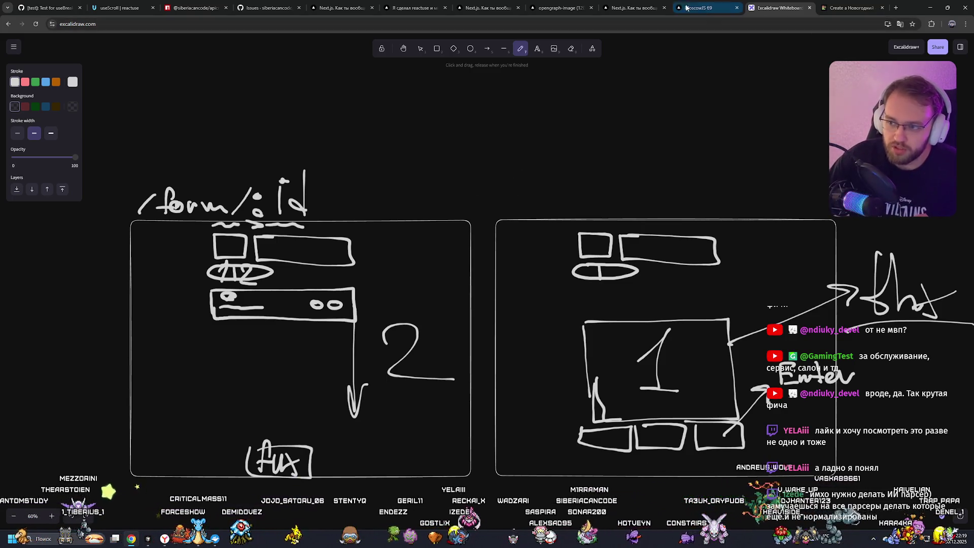
{"action": "left_click", "coordinate": [705, 8]}
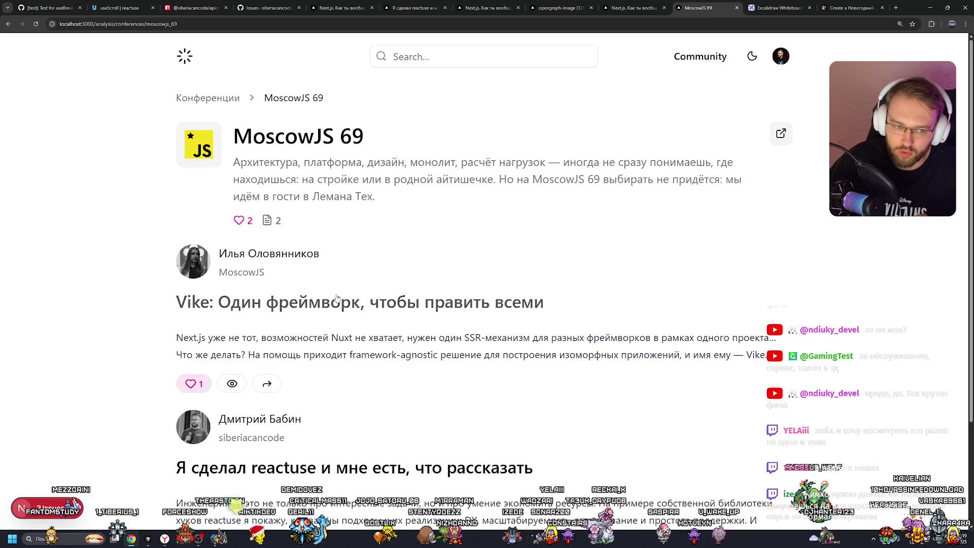
Step: Open the Vike talk analysis, select and deselect its description, then move to the TierMaker tab
{"action": "left_click", "coordinate": [377, 303]}
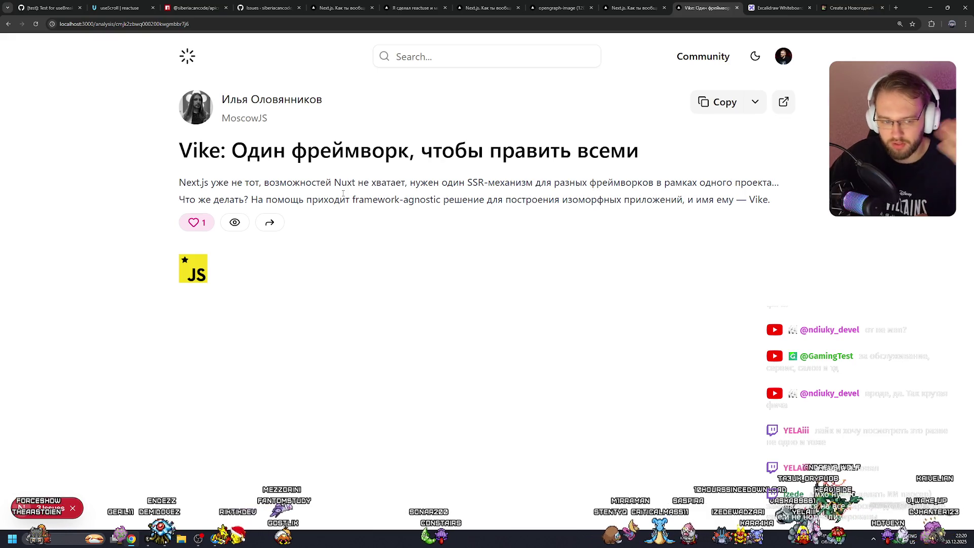
{"action": "mouse_move", "coordinate": [194, 173]}
{"action": "left_mouse_down"}
{"action": "mouse_move", "coordinate": [283, 183]}
{"action": "mouse_move", "coordinate": [179, 184]}
{"action": "mouse_move", "coordinate": [779, 200]}
{"action": "left_mouse_up"}
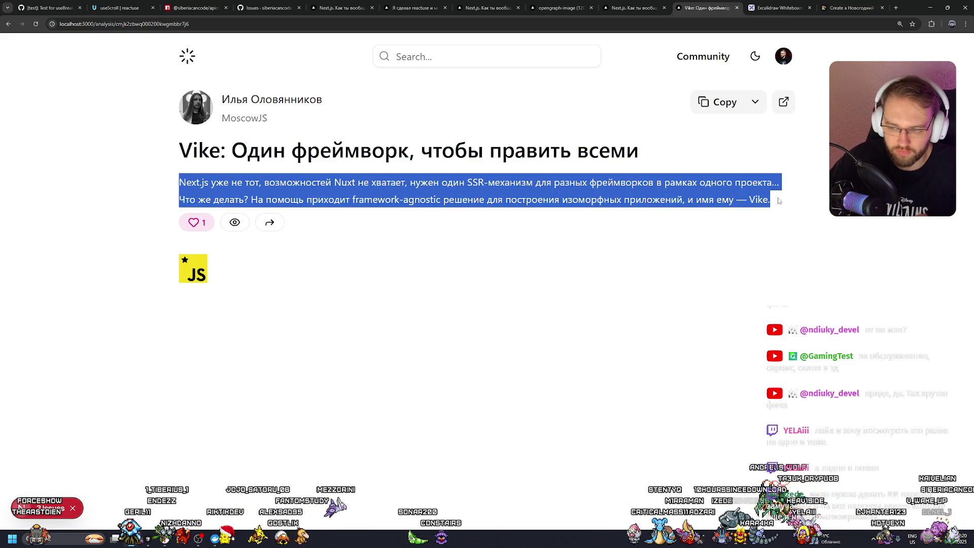
{"action": "left_click_drag", "start_coordinate": [289, 150], "coordinate": [627, 151]}
{"action": "mouse_move", "coordinate": [179, 182]}
{"action": "left_mouse_down"}
{"action": "mouse_move", "coordinate": [810, 201]}
{"action": "mouse_move", "coordinate": [178, 181]}
{"action": "left_mouse_up"}
{"action": "left_click", "coordinate": [797, 201]}
{"action": "left_click", "coordinate": [244, 168]}
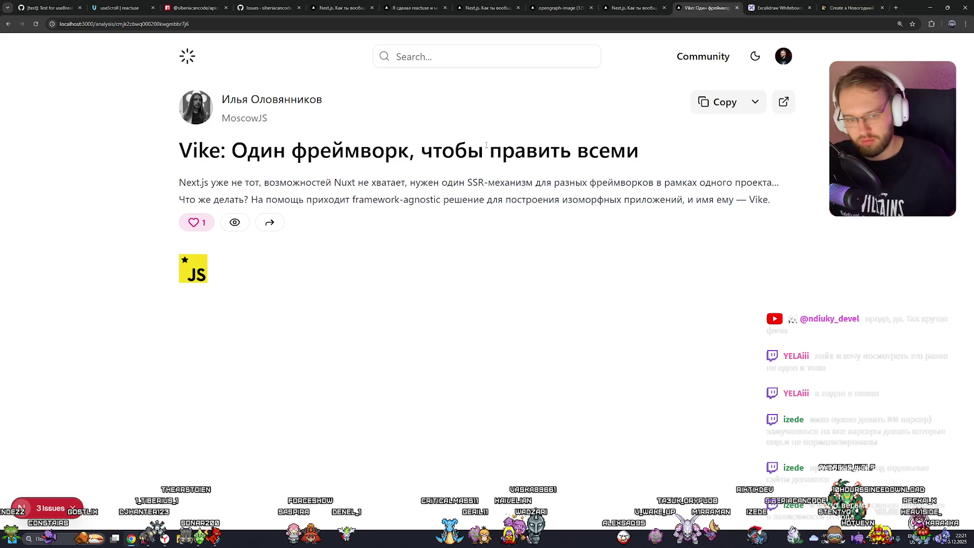
{"action": "left_click", "coordinate": [852, 7]}
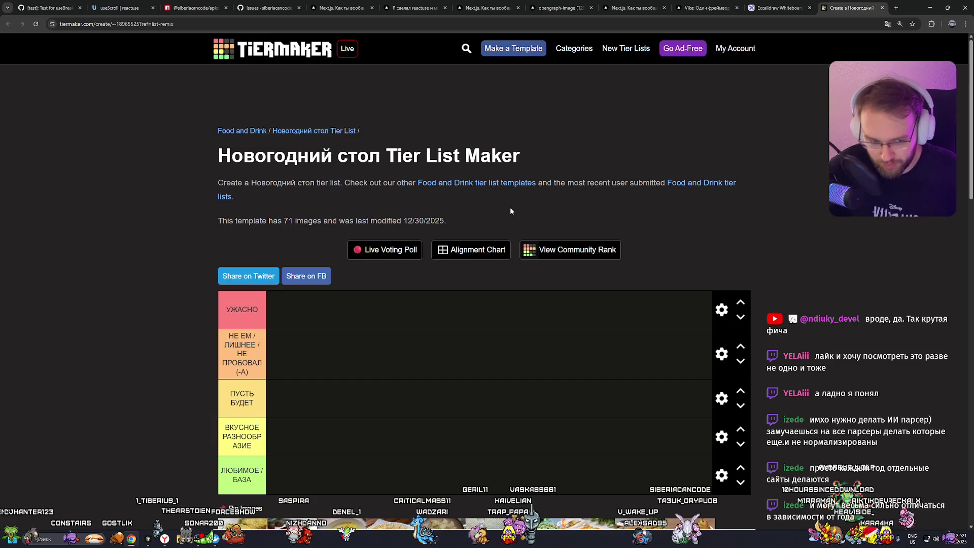
Step: Scroll the Новогодний стол tier list to inspect the five empty tiers and the dish pool
{"action": "scroll", "coordinate": [507, 205], "scroll_direction": "down", "scroll_amount": 4}
{"action": "scroll", "coordinate": [313, 279], "scroll_direction": "up", "scroll_amount": 3}
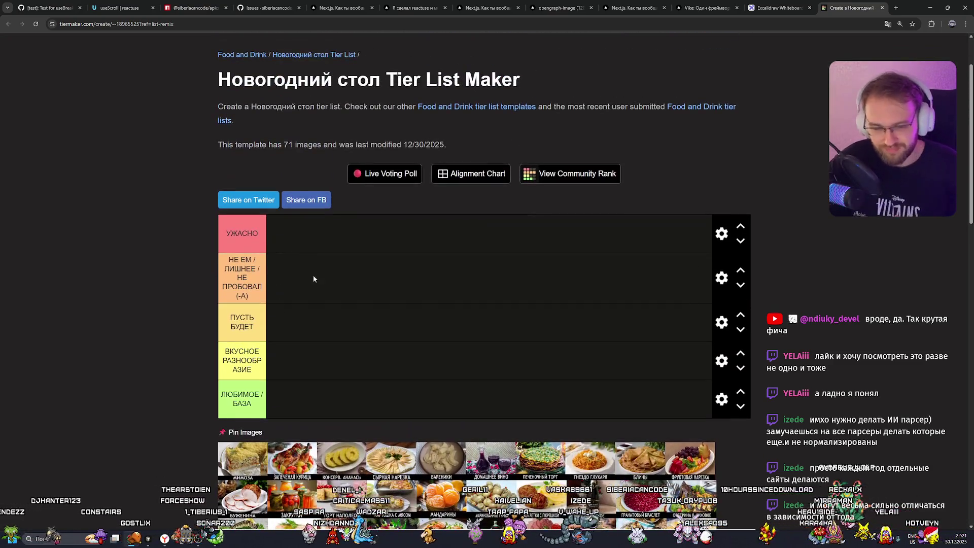
{"action": "scroll", "coordinate": [349, 278], "scroll_direction": "up", "scroll_amount": 3, "text": "ctrl"}
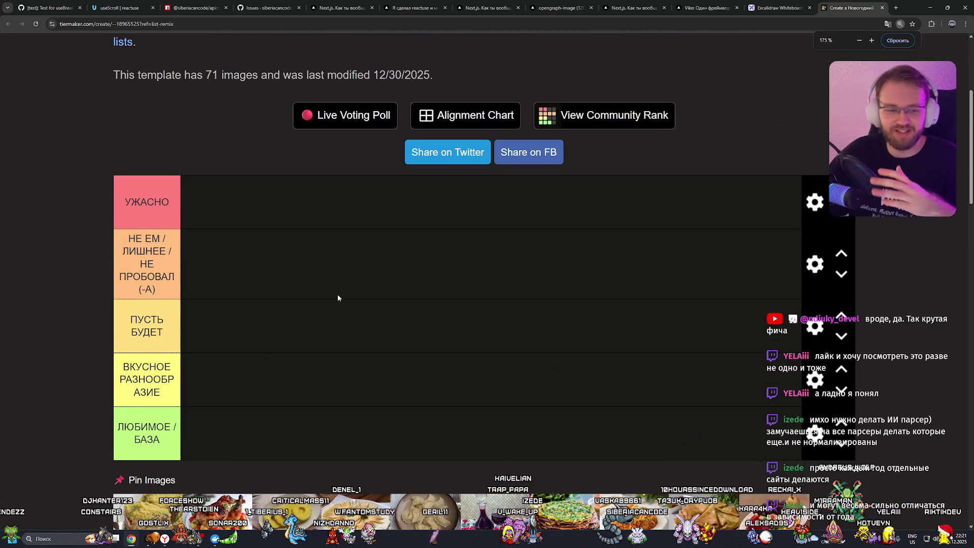
{"action": "scroll", "coordinate": [345, 309], "scroll_direction": "down", "scroll_amount": 4}
{"action": "scroll", "coordinate": [349, 308], "scroll_direction": "up", "scroll_amount": 2}
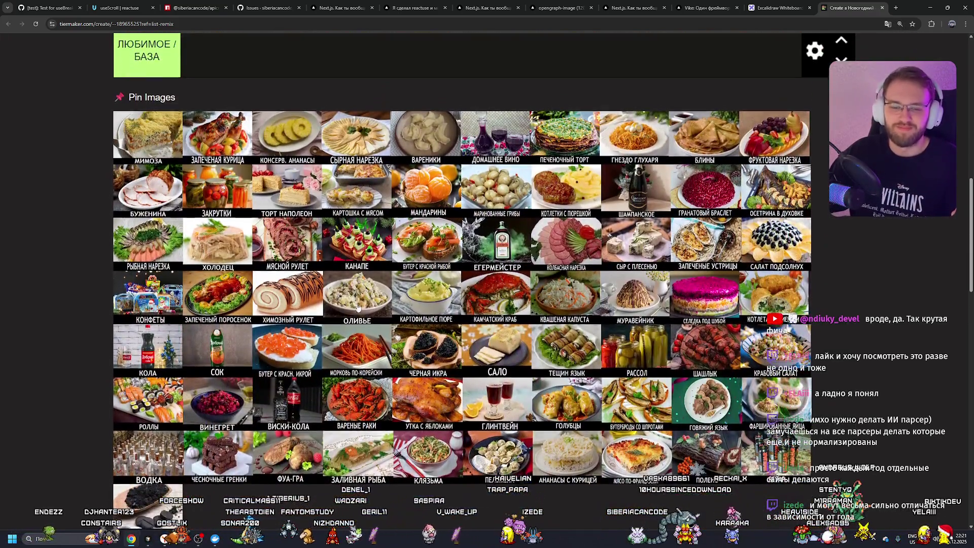
{"action": "scroll", "coordinate": [358, 308], "scroll_direction": "down", "scroll_amount": 1}
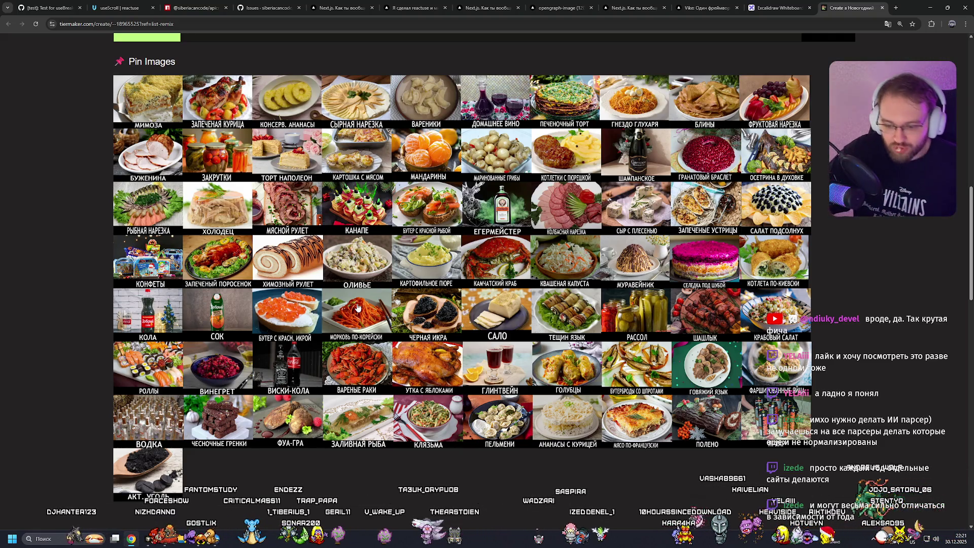
{"action": "scroll", "coordinate": [358, 307], "scroll_direction": "up", "scroll_amount": 4}
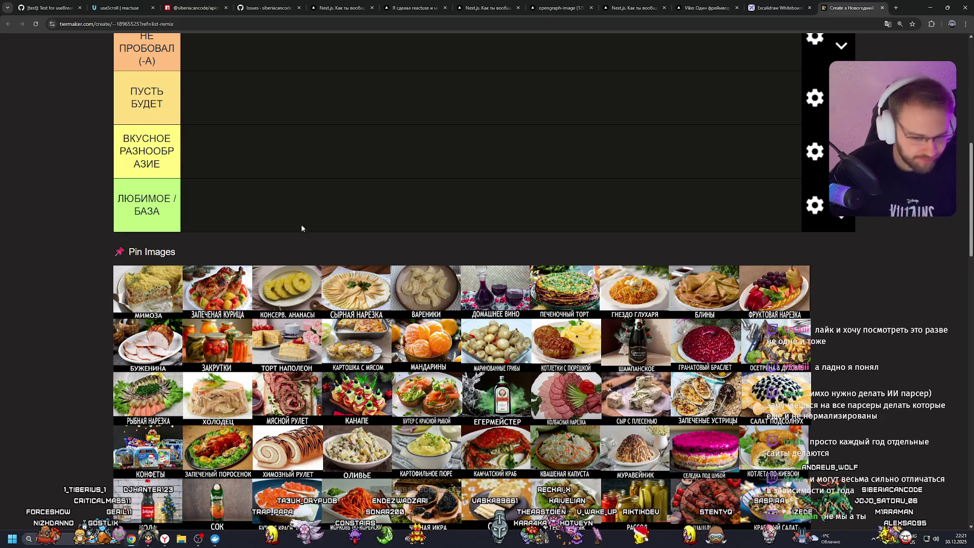
{"action": "scroll", "coordinate": [301, 227], "scroll_direction": "up", "scroll_amount": 3}
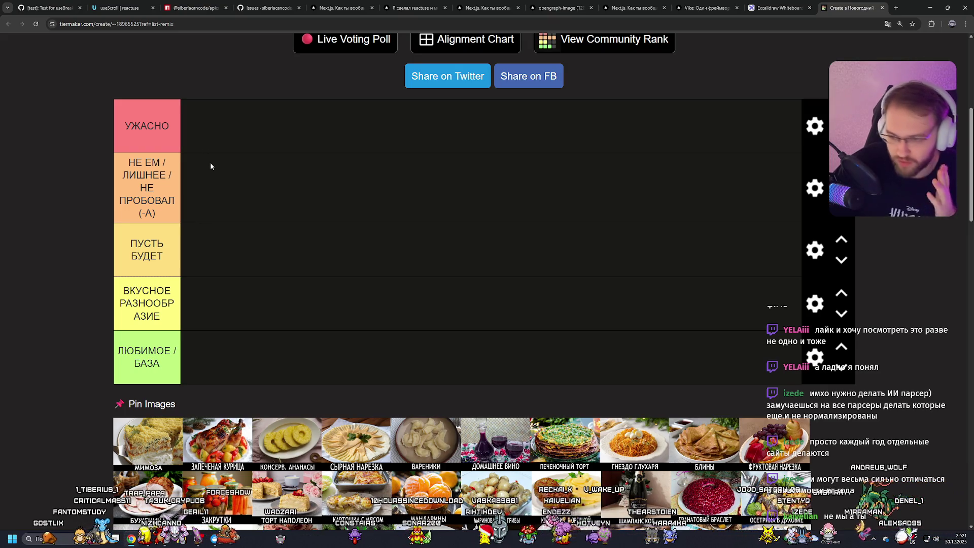
{"action": "scroll", "coordinate": [210, 162], "scroll_direction": "up", "scroll_amount": 1}
Step: Drag the МИМОЗА salad image into the УЖАСНО tier
{"action": "left_click_drag", "start_coordinate": [149, 459], "coordinate": [220, 158]}
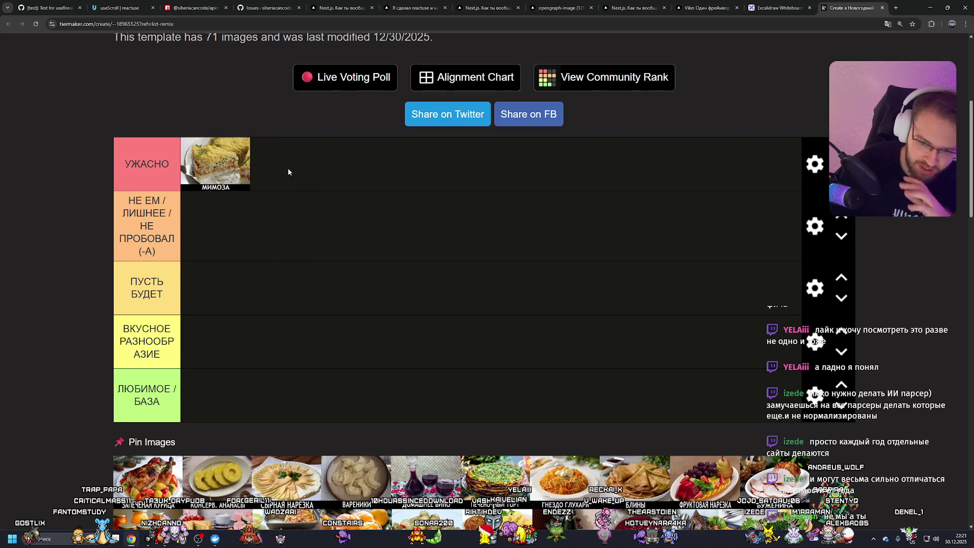
{"action": "scroll", "coordinate": [293, 180], "scroll_direction": "up", "scroll_amount": 1}
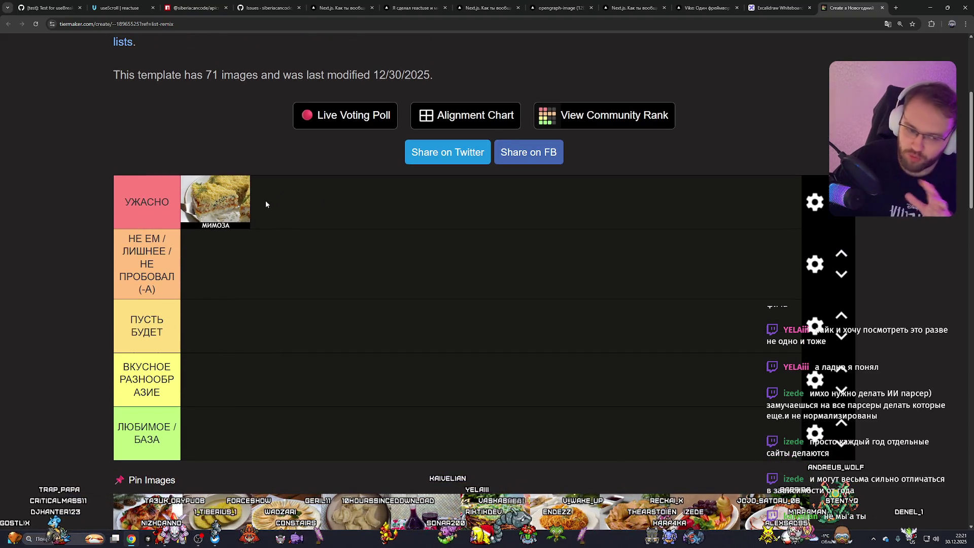
{"action": "scroll", "coordinate": [264, 203], "scroll_direction": "down", "scroll_amount": 1}
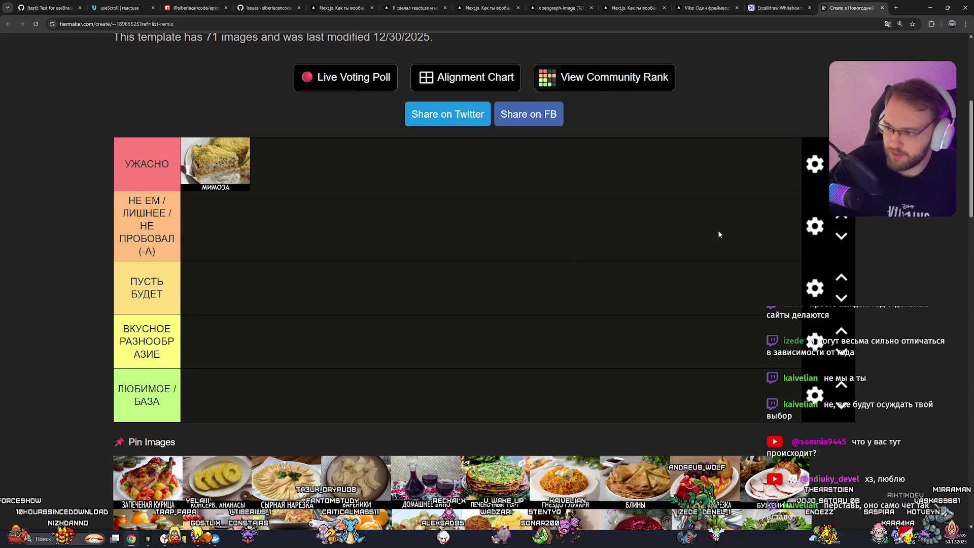
Step: Move the УЖАСНО tier down to the bottom of the list
{"action": "left_click", "coordinate": [841, 175]}
{"action": "left_click", "coordinate": [841, 183]}
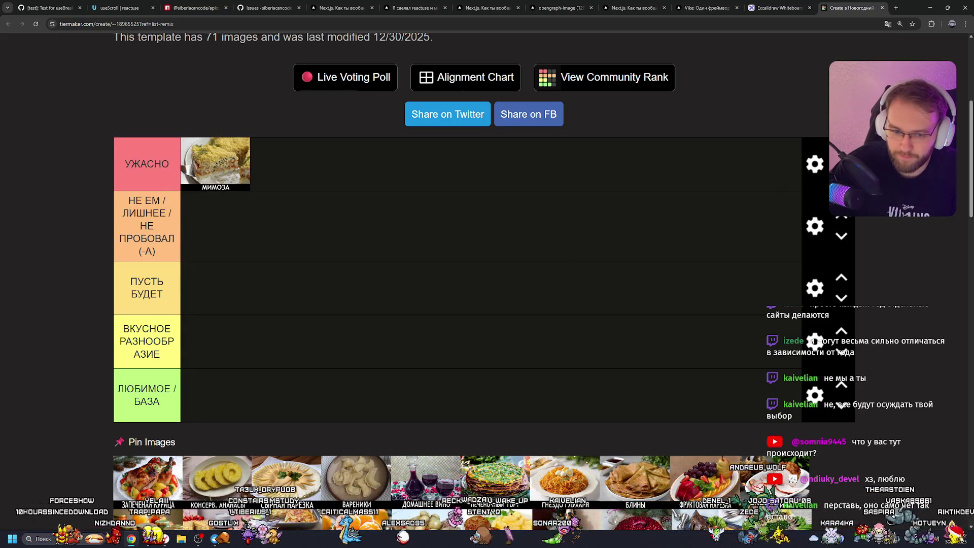
{"action": "left_click", "coordinate": [841, 175]}
{"action": "left_click", "coordinate": [841, 224]}
{"action": "left_click", "coordinate": [841, 175]}
{"action": "left_click", "coordinate": [841, 244]}
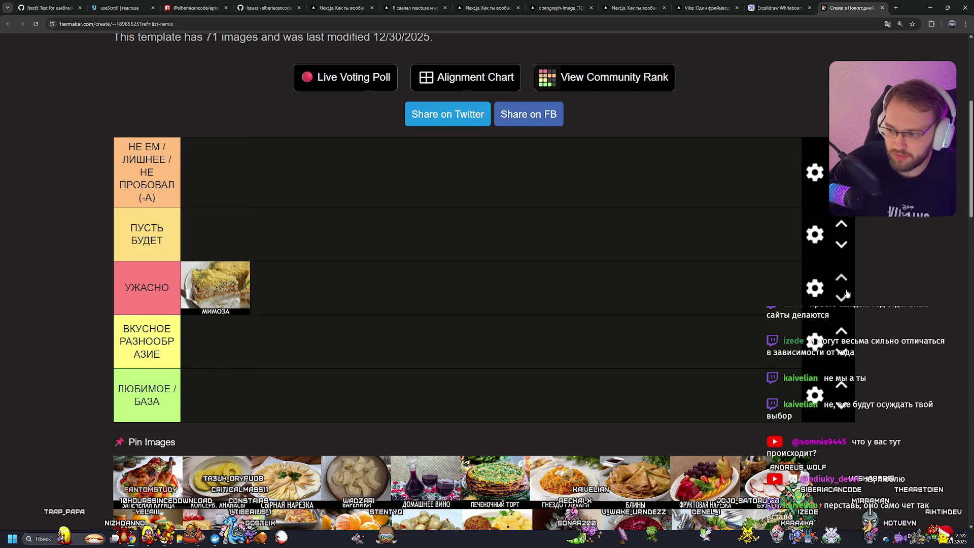
{"action": "left_click", "coordinate": [842, 299]}
{"action": "left_click", "coordinate": [840, 353]}
Step: Put ЛЮБИМОЕ / БАЗА on top, ВКУСНОЕ РАЗНООБРАЗИЕ second, and drop ЗАПЕЧЕНАЯ КУРИЦА into the top tier
{"action": "left_click", "coordinate": [841, 332]}
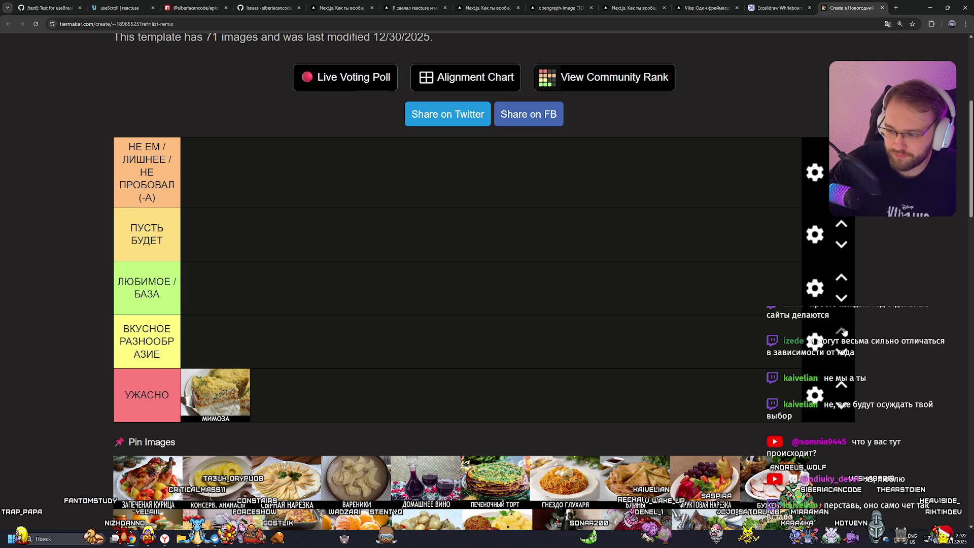
{"action": "left_click", "coordinate": [842, 332]}
{"action": "left_click", "coordinate": [841, 332]}
{"action": "left_click", "coordinate": [840, 223]}
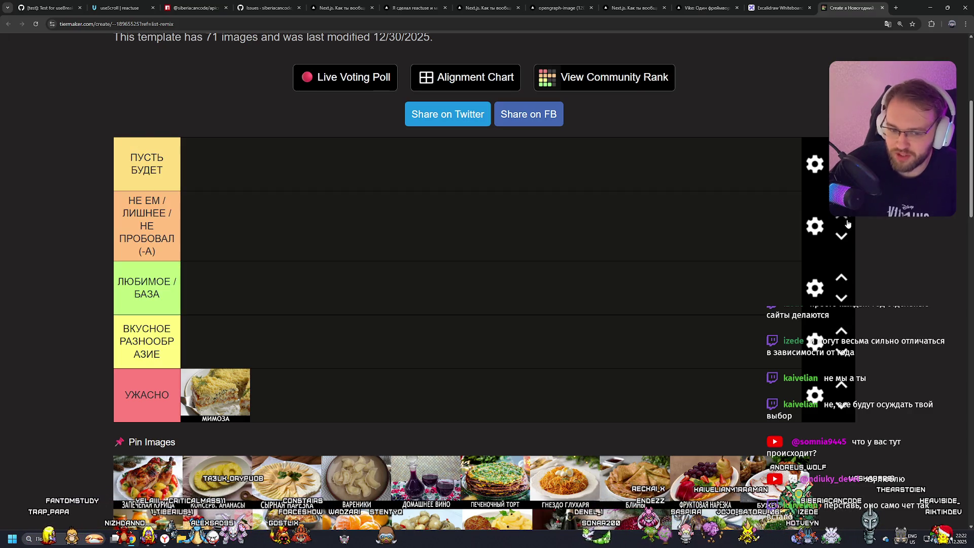
{"action": "left_click", "coordinate": [841, 238]}
{"action": "left_click", "coordinate": [841, 208]}
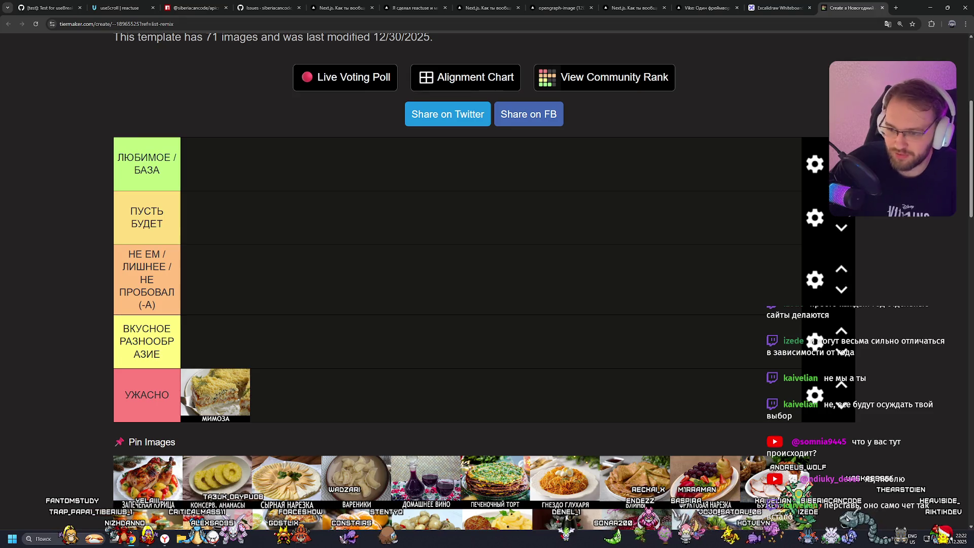
{"action": "left_click", "coordinate": [842, 209]}
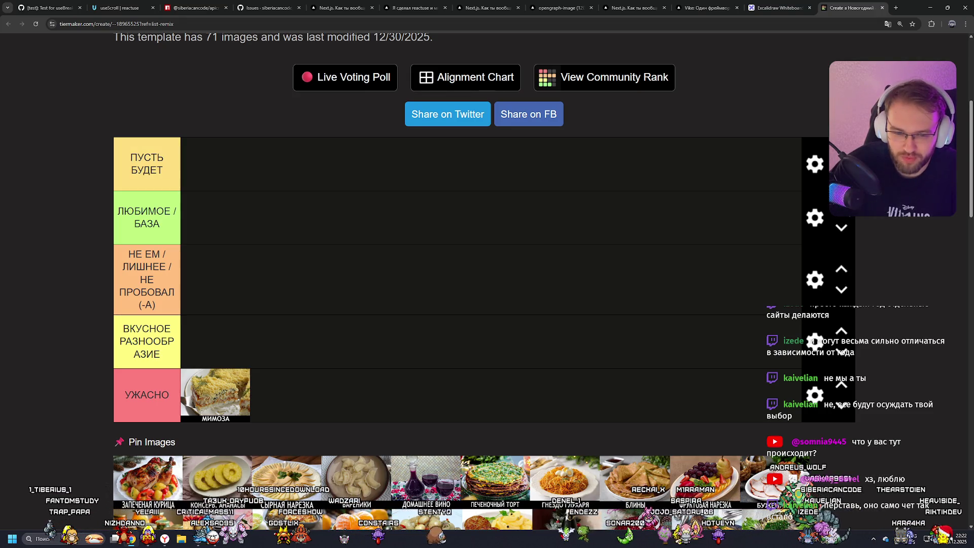
{"action": "left_click", "coordinate": [842, 209]}
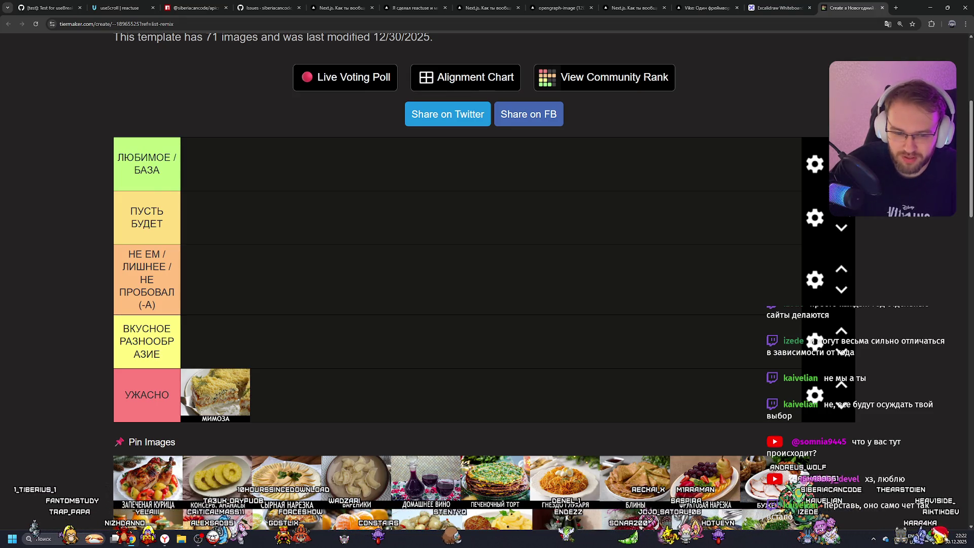
{"action": "left_click", "coordinate": [841, 331]}
{"action": "left_click", "coordinate": [840, 262]}
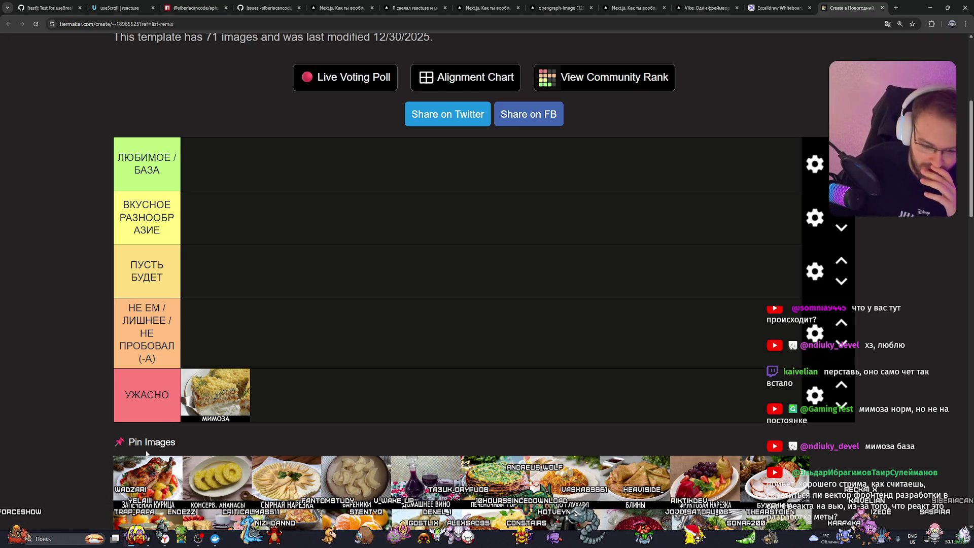
{"action": "left_click_drag", "start_coordinate": [146, 453], "coordinate": [223, 167]}
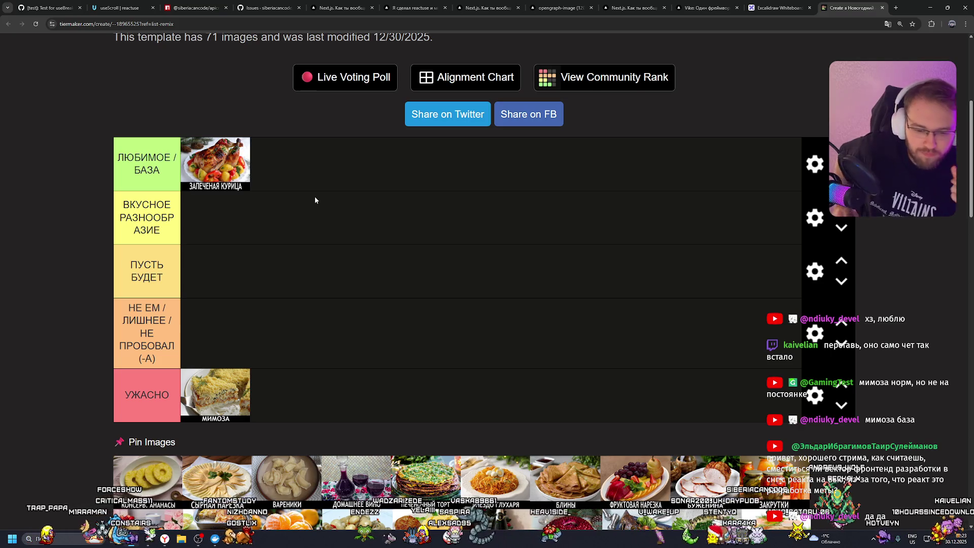
Step: Drag КОНСЕРВ. АНАНАСЫ into the НЕ ЕМ / ЛИШНЕЕ tier
{"action": "mouse_move", "coordinate": [147, 479]}
{"action": "left_mouse_down"}
{"action": "mouse_move", "coordinate": [233, 321]}
{"action": "mouse_move", "coordinate": [261, 329]}
{"action": "left_mouse_up"}
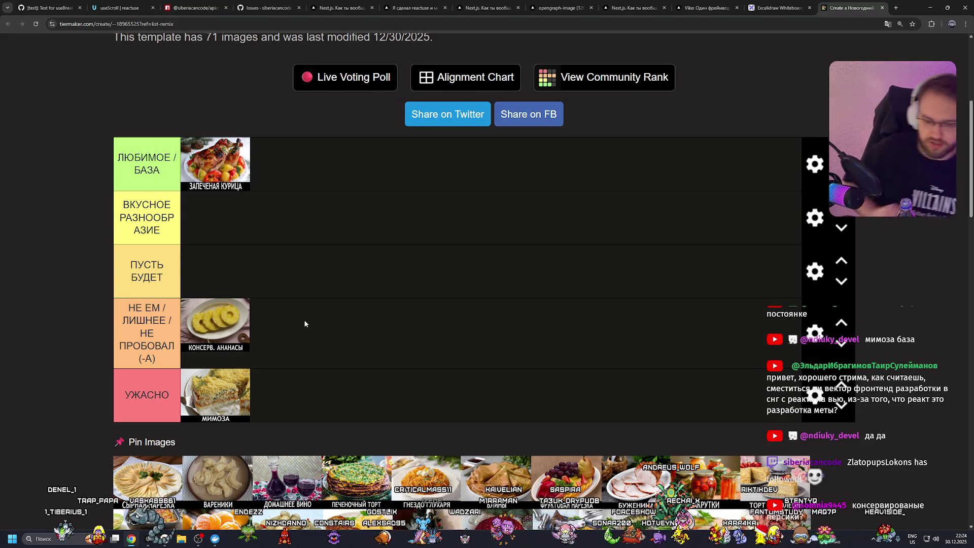
Step: Add СЫРНАЯ НАРЕЗКА to ЛЮБИМОЕ / БАЗА and ВАРЕНИКИ to the НЕ ЕМ tier
{"action": "mouse_move", "coordinate": [147, 480]}
{"action": "left_mouse_down"}
{"action": "mouse_move", "coordinate": [281, 160]}
{"action": "mouse_move", "coordinate": [304, 168]}
{"action": "left_mouse_up"}
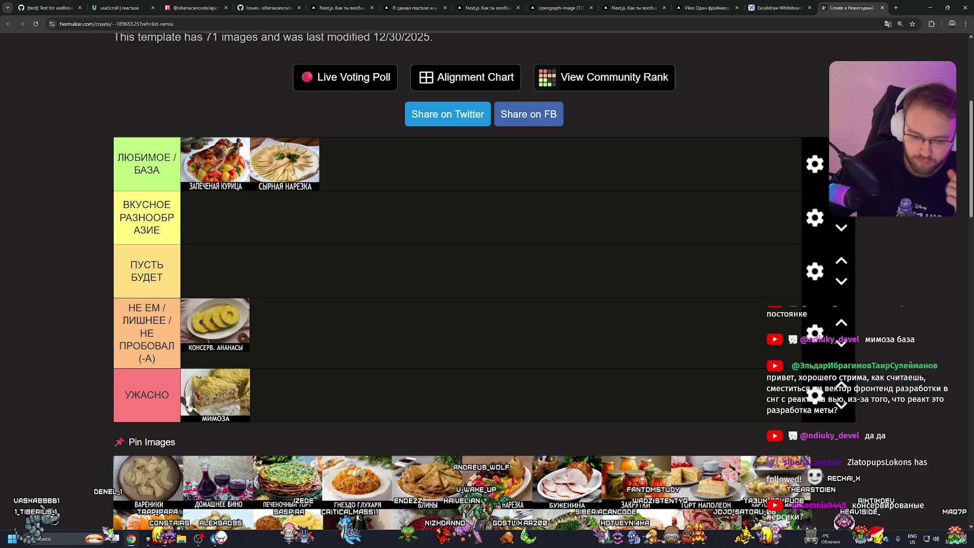
{"action": "scroll", "coordinate": [172, 431], "scroll_direction": "up", "scroll_amount": 2}
{"action": "scroll", "coordinate": [167, 430], "scroll_direction": "down", "scroll_amount": 4}
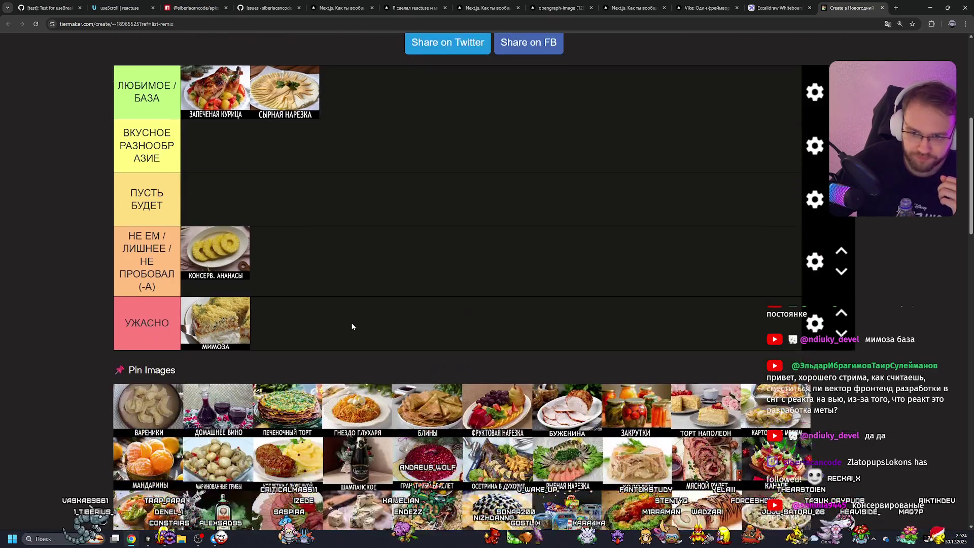
{"action": "scroll", "coordinate": [158, 429], "scroll_direction": "up", "scroll_amount": 1}
{"action": "mouse_move", "coordinate": [158, 428]}
{"action": "left_mouse_down"}
{"action": "mouse_move", "coordinate": [303, 348]}
{"action": "mouse_move", "coordinate": [310, 292]}
{"action": "left_mouse_up"}
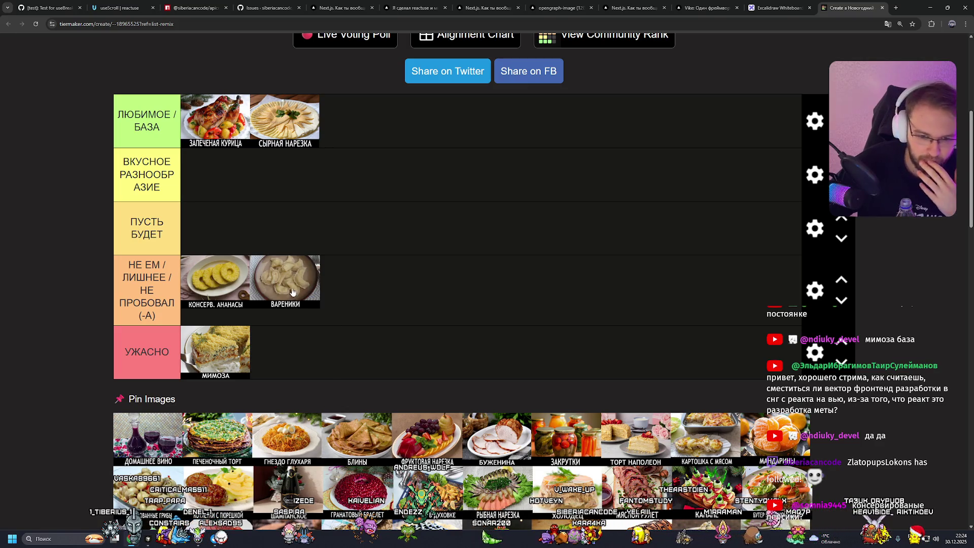
{"action": "scroll", "coordinate": [314, 295], "scroll_direction": "up", "scroll_amount": 1}
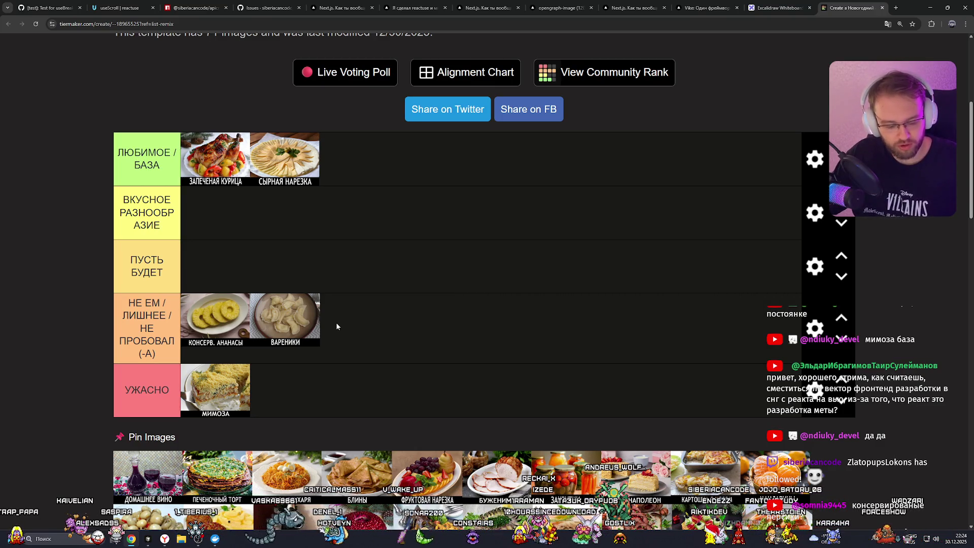
Step: Place ДОМАШНЕЕ ВИНО in УЖАСНО and ПЕЧЕНОЧНЫЙ ТОРТ, ГНЕЗДО ГЛУХАРЯ and БЛИНЫ in НЕ ЕМ
{"action": "mouse_move", "coordinate": [147, 472]}
{"action": "left_mouse_down"}
{"action": "mouse_move", "coordinate": [255, 367]}
{"action": "mouse_move", "coordinate": [284, 387]}
{"action": "left_mouse_up"}
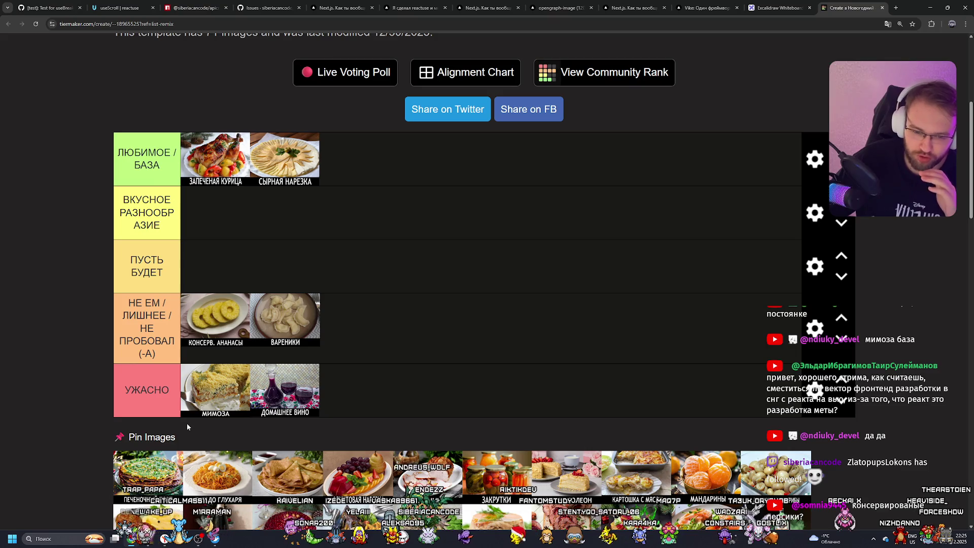
{"action": "left_click_drag", "start_coordinate": [147, 479], "coordinate": [387, 318]}
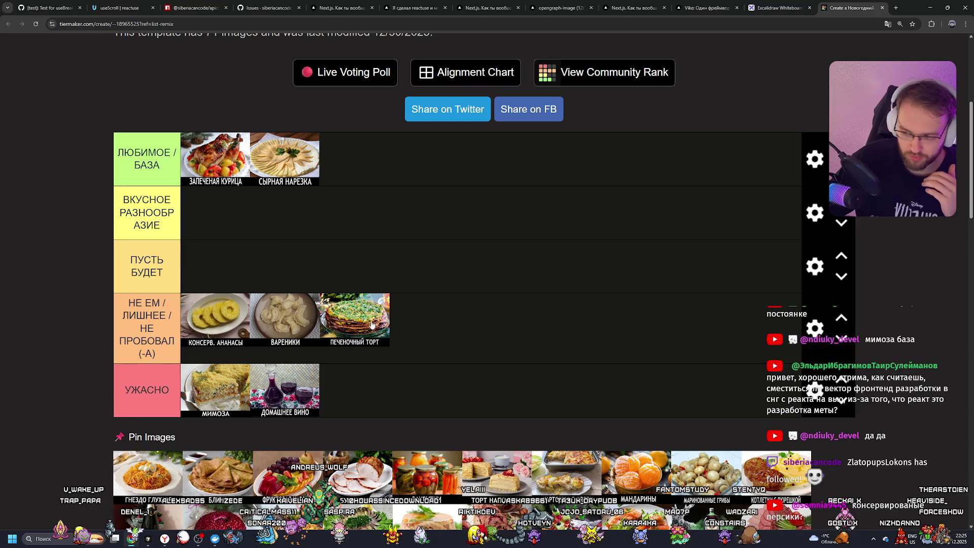
{"action": "scroll", "coordinate": [375, 325], "scroll_direction": "down", "scroll_amount": 7}
{"action": "scroll", "coordinate": [384, 326], "scroll_direction": "up", "scroll_amount": 5}
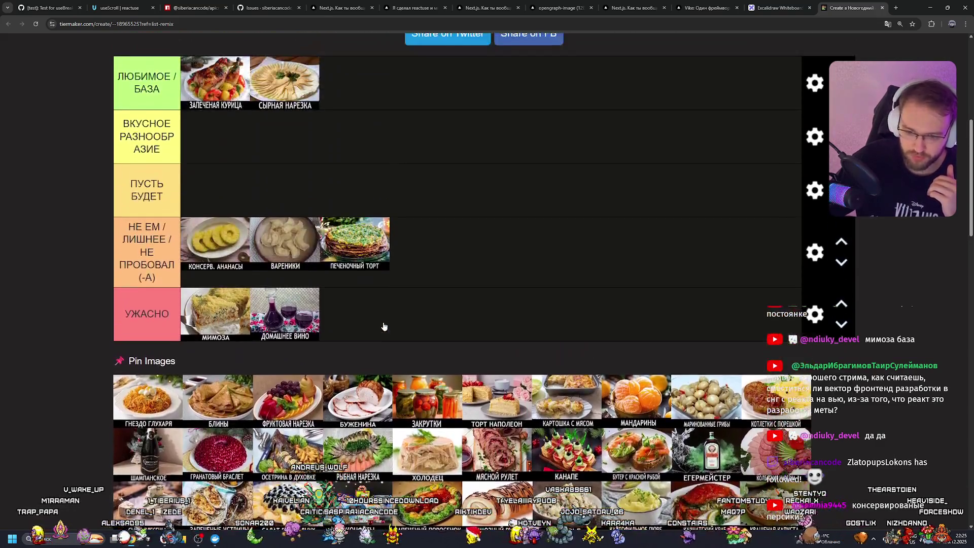
{"action": "scroll", "coordinate": [384, 327], "scroll_direction": "up", "scroll_amount": 3}
{"action": "scroll", "coordinate": [371, 323], "scroll_direction": "down", "scroll_amount": 1}
{"action": "left_click_drag", "start_coordinate": [361, 321], "coordinate": [373, 318]}
{"action": "left_click_drag", "start_coordinate": [149, 468], "coordinate": [448, 318]}
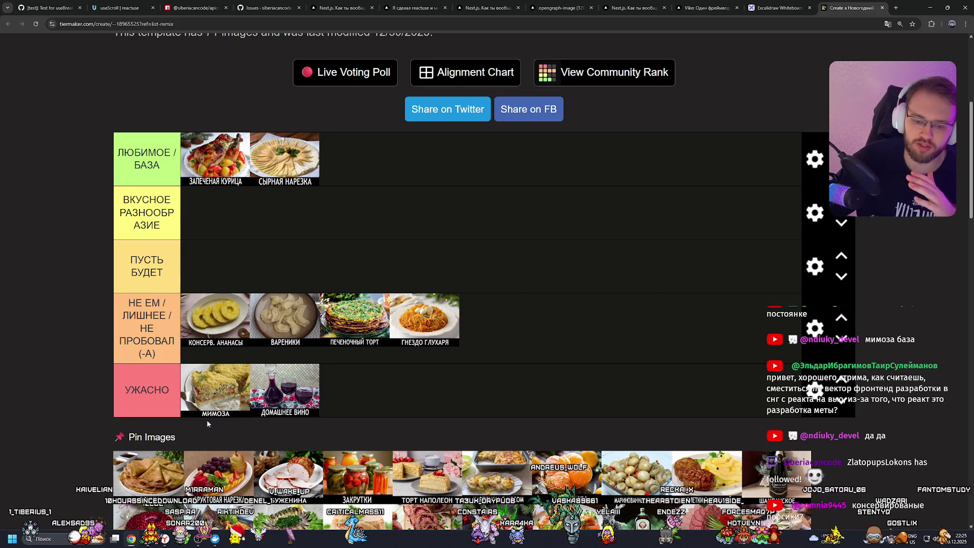
{"action": "left_click_drag", "start_coordinate": [148, 472], "coordinate": [426, 317]}
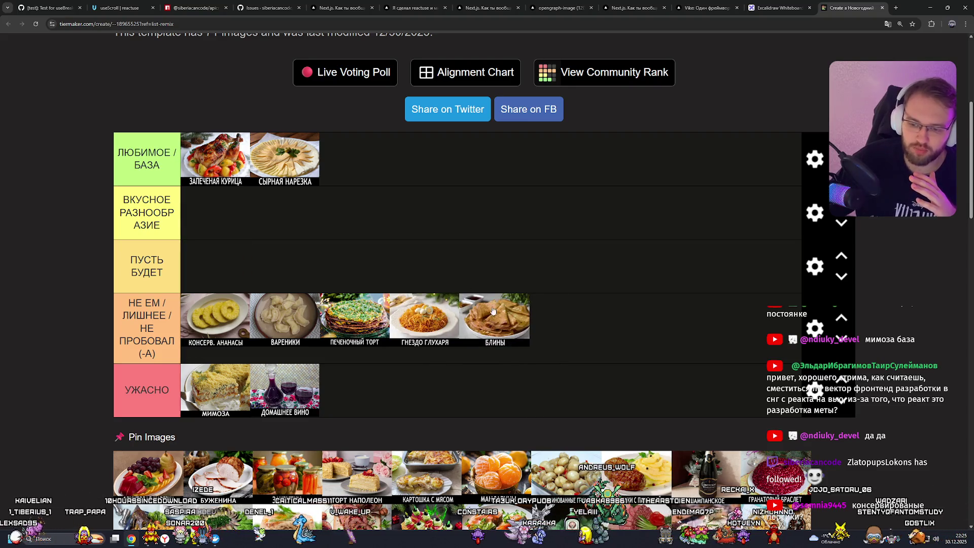
Step: Reorder the НЕ ЕМ row with БЛИНЫ earlier and ВАРЕНИКИ, ананасы last; add ЕГЕРМЕЙСТЕР to УЖАСНО
{"action": "left_click_drag", "start_coordinate": [420, 313], "coordinate": [382, 314]}
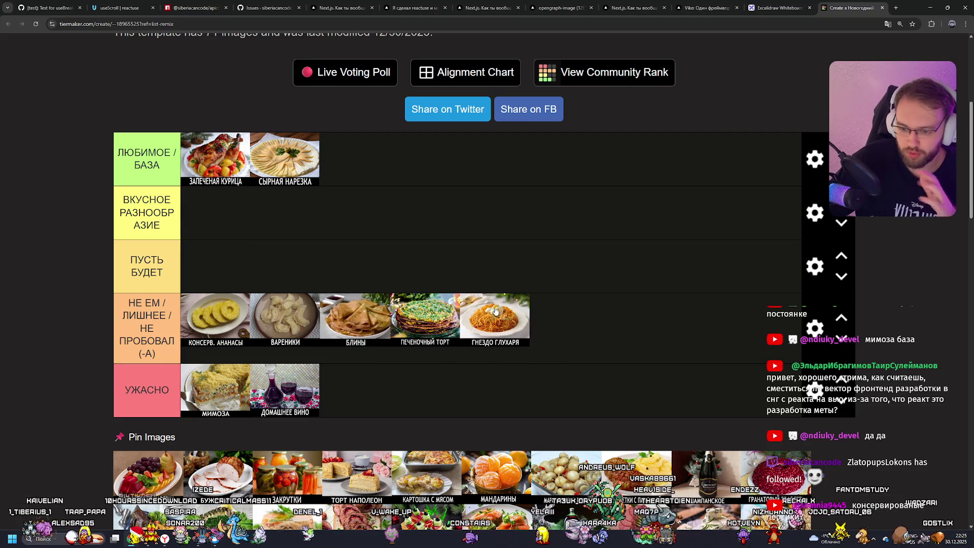
{"action": "left_click_drag", "start_coordinate": [311, 320], "coordinate": [539, 310]}
{"action": "left_click_drag", "start_coordinate": [237, 323], "coordinate": [630, 315]}
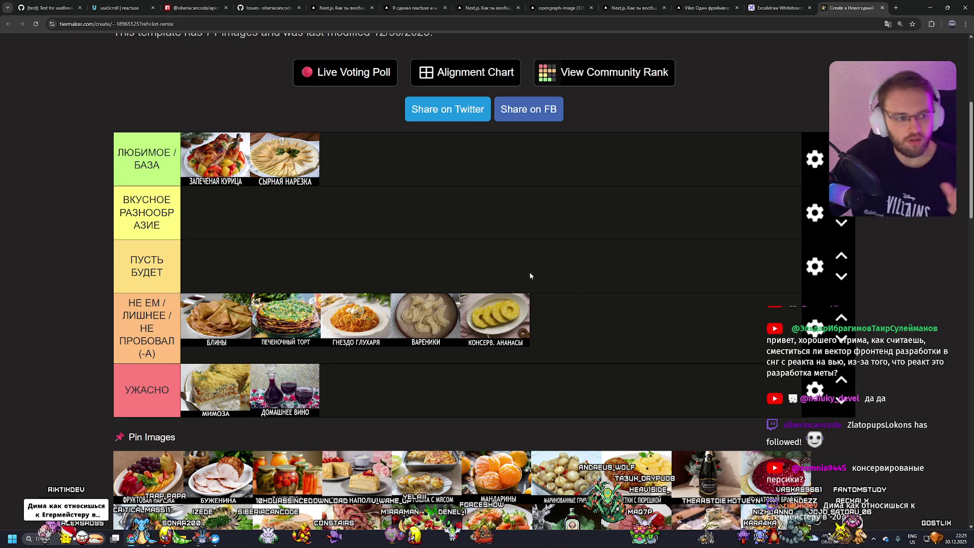
{"action": "scroll", "coordinate": [520, 274], "scroll_direction": "down", "scroll_amount": 4}
{"action": "scroll", "coordinate": [519, 274], "scroll_direction": "up", "scroll_amount": 3}
{"action": "left_click_drag", "start_coordinate": [591, 477], "coordinate": [552, 360]}
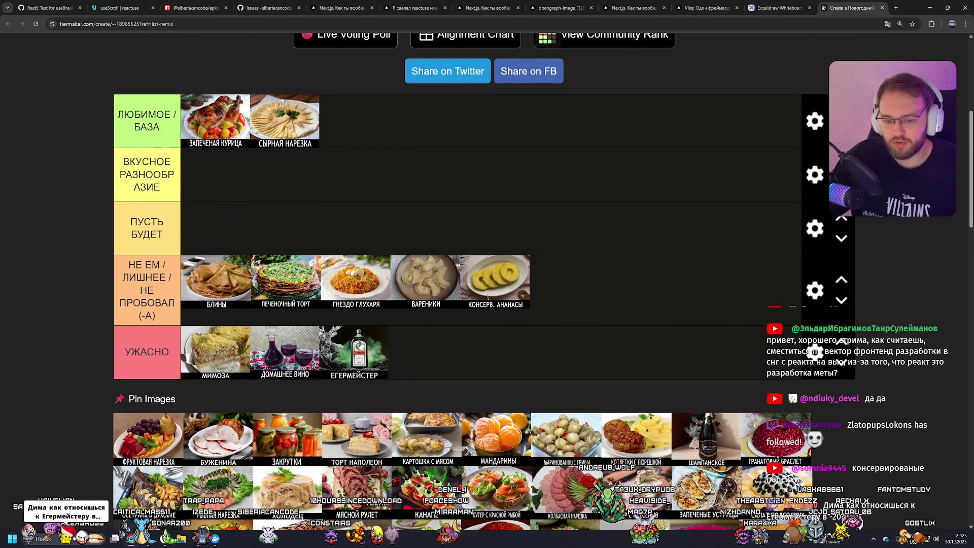
{"action": "scroll", "coordinate": [558, 362], "scroll_direction": "up", "scroll_amount": 2}
{"action": "scroll", "coordinate": [557, 362], "scroll_direction": "down", "scroll_amount": 2}
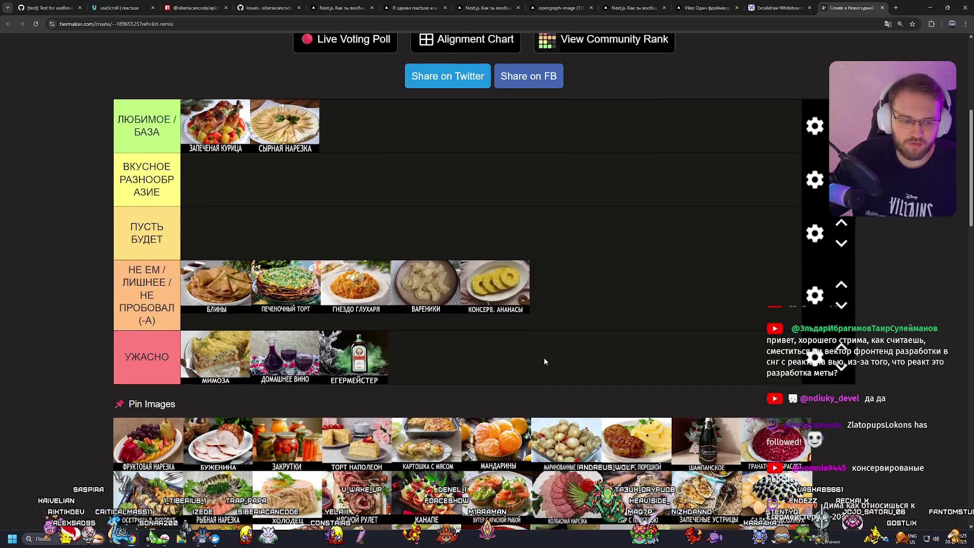
{"action": "scroll", "coordinate": [544, 357], "scroll_direction": "up", "scroll_amount": 1}
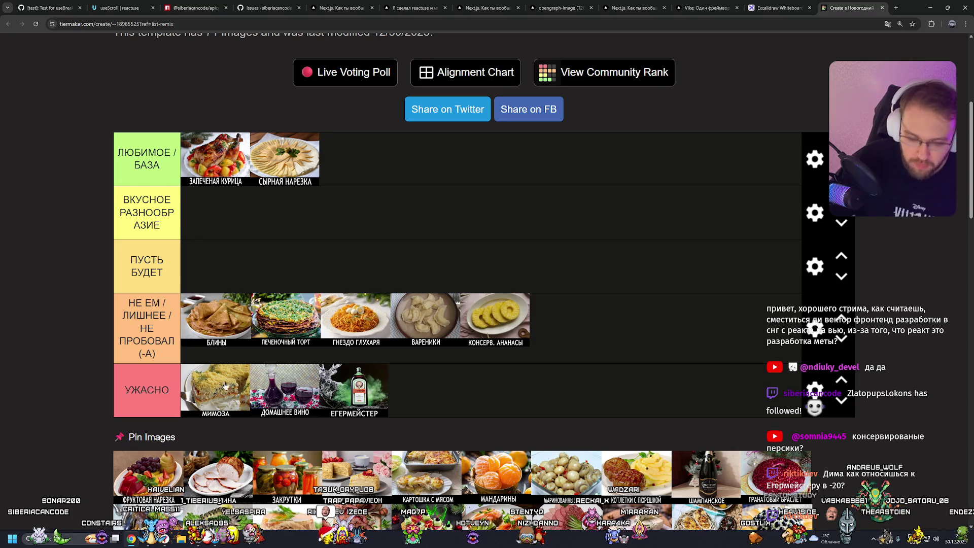
Step: Add ФРУКТОВАЯ НАРЕЗКА to ЛЮБИМОЕ / БАЗА and БУЖЕНИНА to ВКУСНОЕ РАЗНООБРАЗИЕ
{"action": "left_click_drag", "start_coordinate": [138, 480], "coordinate": [355, 157]}
{"action": "mouse_move", "coordinate": [147, 477]}
{"action": "left_mouse_down"}
{"action": "mouse_move", "coordinate": [431, 157]}
{"action": "mouse_move", "coordinate": [357, 157]}
{"action": "left_mouse_up"}
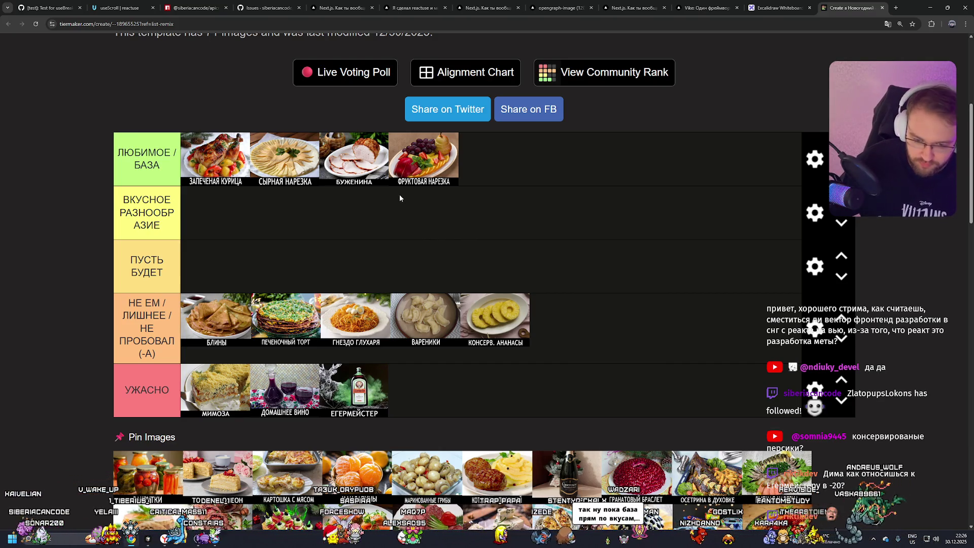
{"action": "mouse_move", "coordinate": [352, 161]}
{"action": "left_mouse_down"}
{"action": "mouse_move", "coordinate": [239, 276]}
{"action": "mouse_move", "coordinate": [218, 213]}
{"action": "left_mouse_up"}
{"action": "mouse_move", "coordinate": [284, 157]}
{"action": "left_mouse_down"}
{"action": "mouse_move", "coordinate": [284, 213]}
{"action": "mouse_move", "coordinate": [355, 213]}
{"action": "left_mouse_up"}
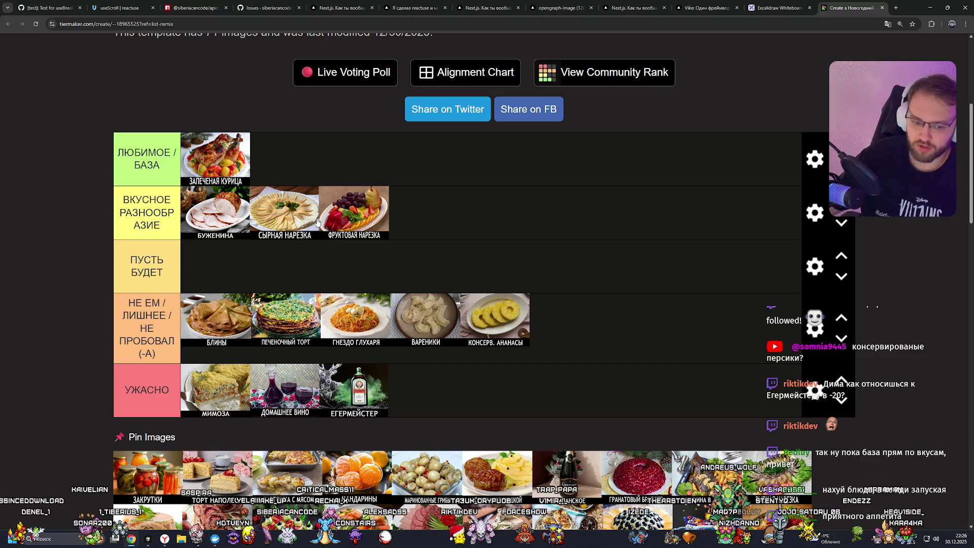
Step: Put ЗАКРУТКИ and ТОРТ НАПОЛЕОН in НЕ ЕМ, КАРТОШКА С МЯСОМ and МАНДАРИНЫ in ЛЮБИМОЕ / БАЗА
{"action": "mouse_move", "coordinate": [147, 474]}
{"action": "left_mouse_down"}
{"action": "mouse_move", "coordinate": [306, 324]}
{"action": "mouse_move", "coordinate": [429, 393]}
{"action": "mouse_move", "coordinate": [541, 337]}
{"action": "left_mouse_up"}
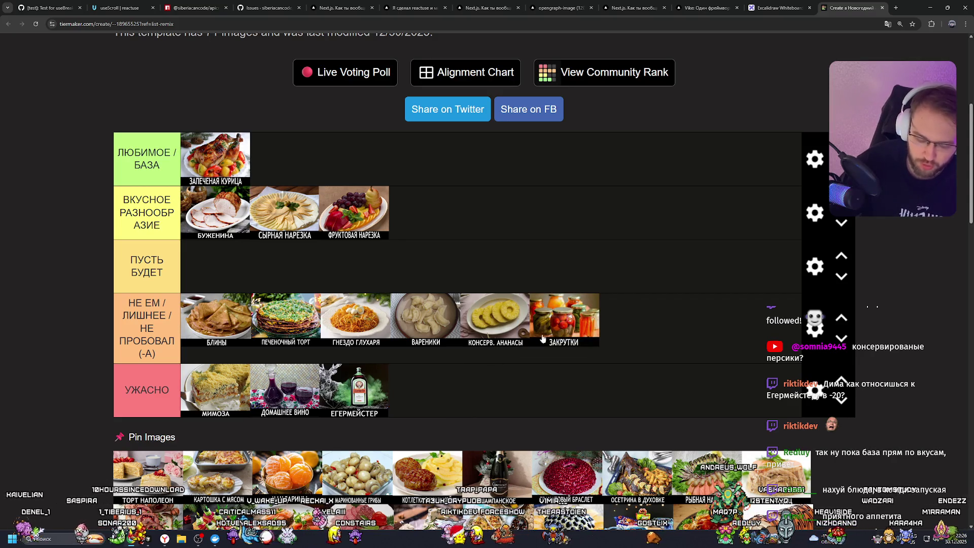
{"action": "mouse_move", "coordinate": [147, 474]}
{"action": "left_mouse_down"}
{"action": "mouse_move", "coordinate": [571, 324]}
{"action": "mouse_move", "coordinate": [198, 319]}
{"action": "mouse_move", "coordinate": [208, 316]}
{"action": "left_mouse_up"}
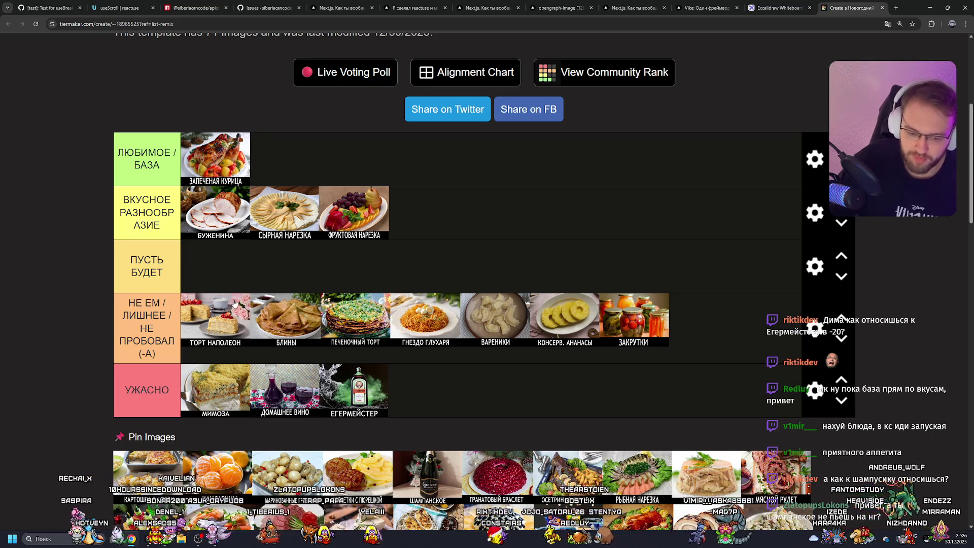
{"action": "left_click_drag", "start_coordinate": [147, 472], "coordinate": [292, 152]}
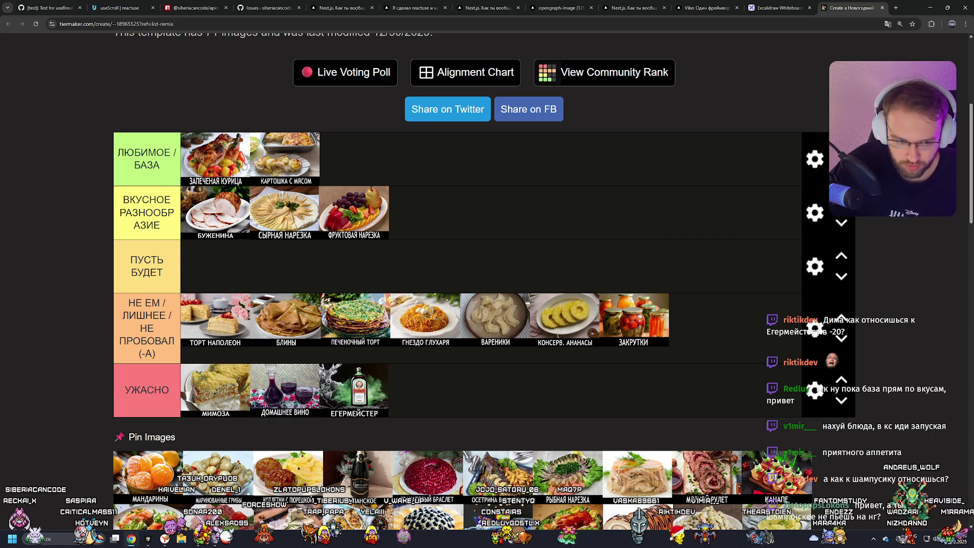
{"action": "mouse_move", "coordinate": [220, 156]}
{"action": "left_mouse_down"}
{"action": "mouse_move", "coordinate": [336, 159]}
{"action": "mouse_move", "coordinate": [198, 155]}
{"action": "mouse_move", "coordinate": [213, 154]}
{"action": "left_mouse_up"}
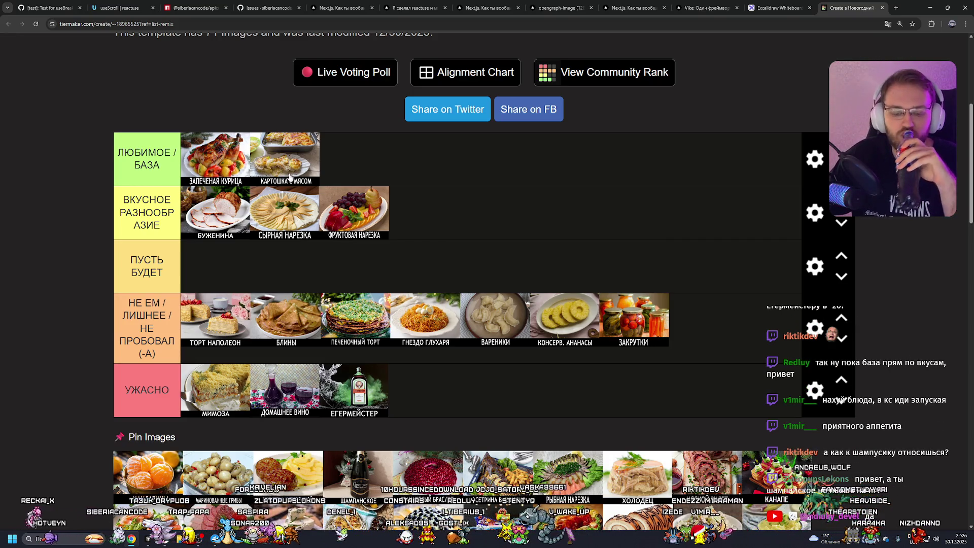
{"action": "left_click_drag", "start_coordinate": [148, 472], "coordinate": [355, 157]}
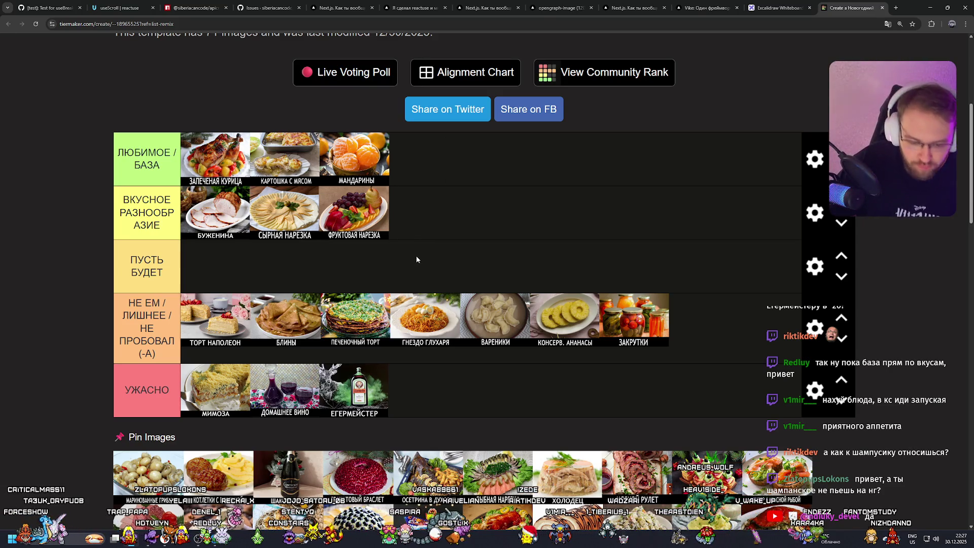
Step: Place МАРИНОВАННЫЕ ГРИБЫ and ХОЛОДЕЦ (at the front) in the УЖАСНО tier
{"action": "mouse_move", "coordinate": [148, 472]}
{"action": "left_mouse_down"}
{"action": "mouse_move", "coordinate": [497, 319]}
{"action": "mouse_move", "coordinate": [435, 390]}
{"action": "mouse_move", "coordinate": [206, 384]}
{"action": "mouse_move", "coordinate": [423, 388]}
{"action": "mouse_move", "coordinate": [240, 387]}
{"action": "left_mouse_up"}
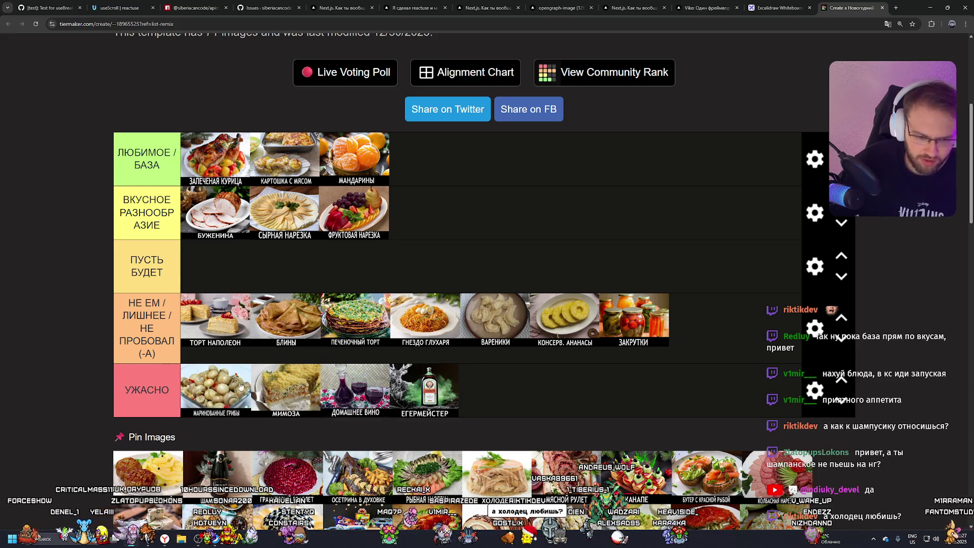
{"action": "scroll", "coordinate": [427, 352], "scroll_direction": "down", "scroll_amount": 1}
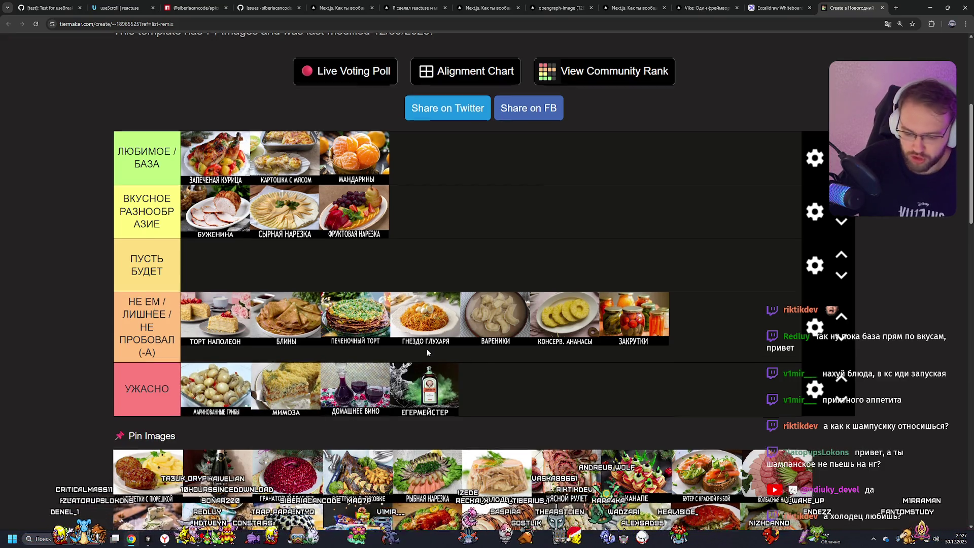
{"action": "scroll", "coordinate": [427, 348], "scroll_direction": "down", "scroll_amount": 1}
{"action": "scroll", "coordinate": [426, 348], "scroll_direction": "up", "scroll_amount": 2}
{"action": "scroll", "coordinate": [424, 348], "scroll_direction": "down", "scroll_amount": 1}
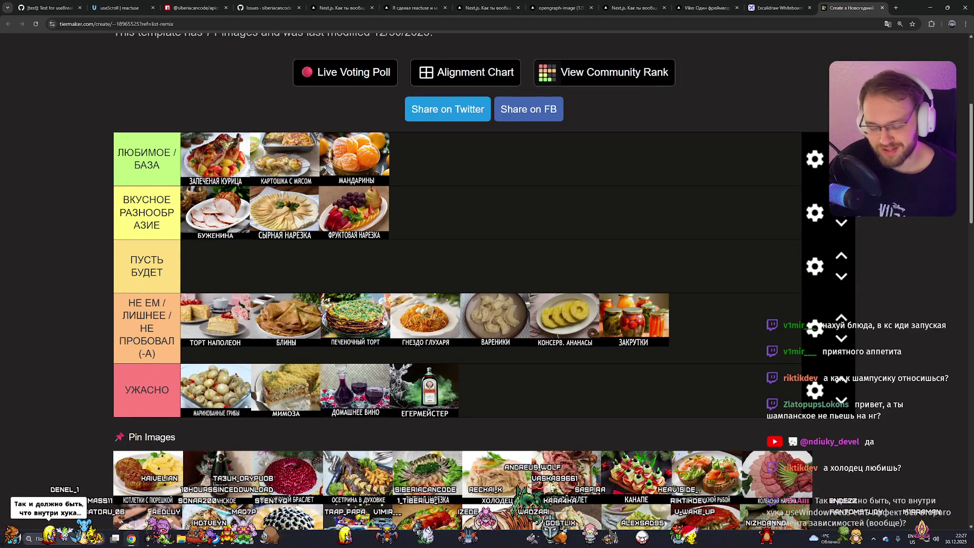
{"action": "mouse_move", "coordinate": [475, 457]}
{"action": "left_mouse_down"}
{"action": "mouse_move", "coordinate": [445, 415]}
{"action": "mouse_move", "coordinate": [203, 396]}
{"action": "mouse_move", "coordinate": [215, 401]}
{"action": "left_mouse_up"}
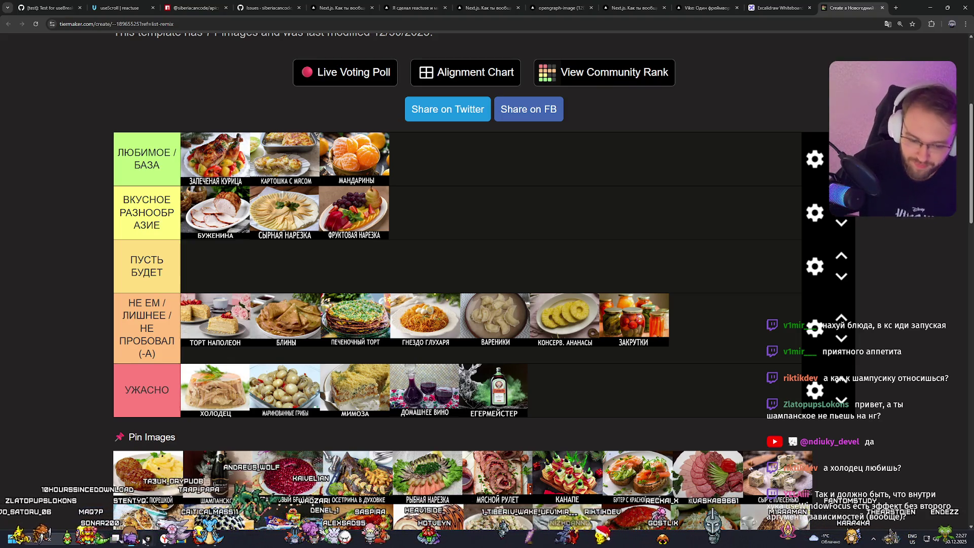
{"action": "key", "text": "alt+Tab"}
Step: Open hooks/useWindowFocus/useWindowFocus.ts in Cursor
{"action": "scroll", "coordinate": [153, 403], "scroll_direction": "down", "scroll_amount": 5}
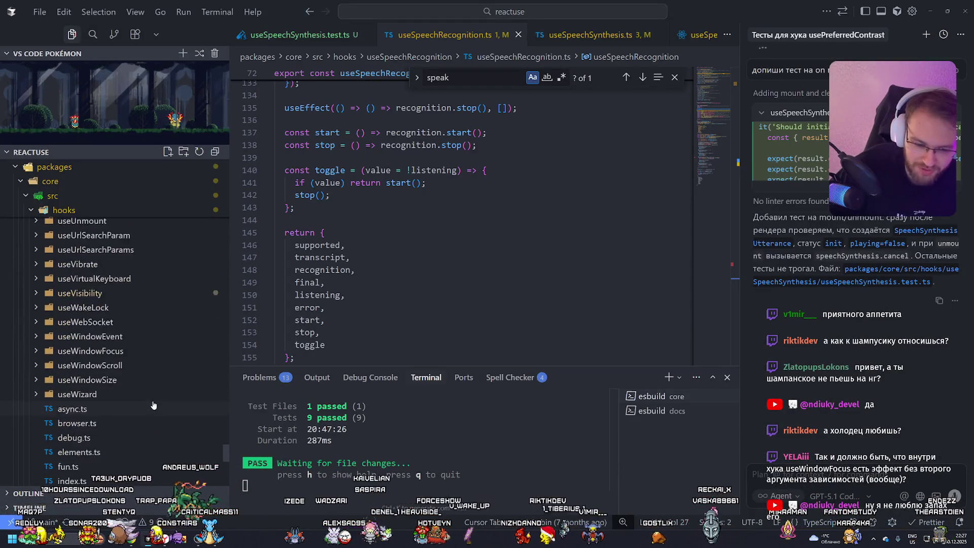
{"action": "left_click", "coordinate": [90, 370]}
{"action": "left_click", "coordinate": [100, 399]}
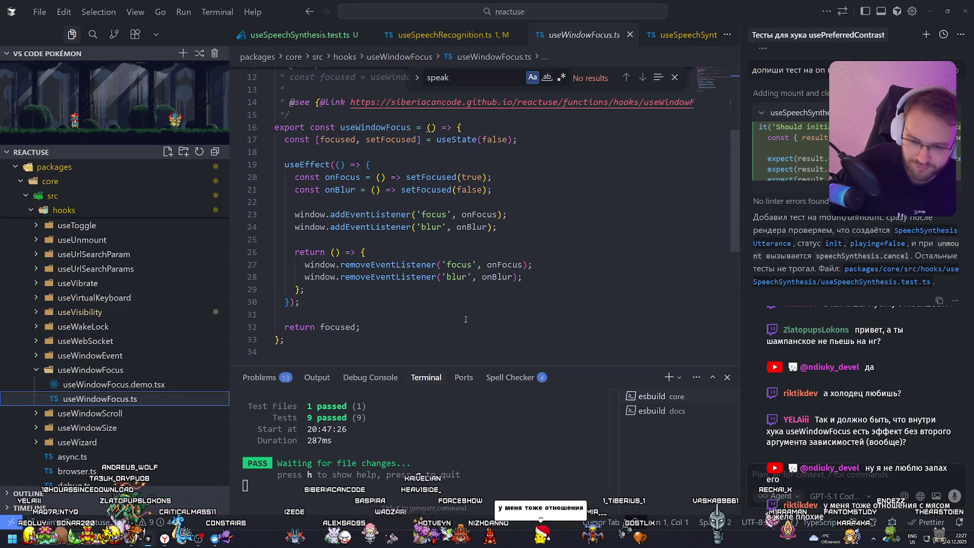
{"action": "scroll", "coordinate": [461, 316], "scroll_direction": "up", "scroll_amount": 1}
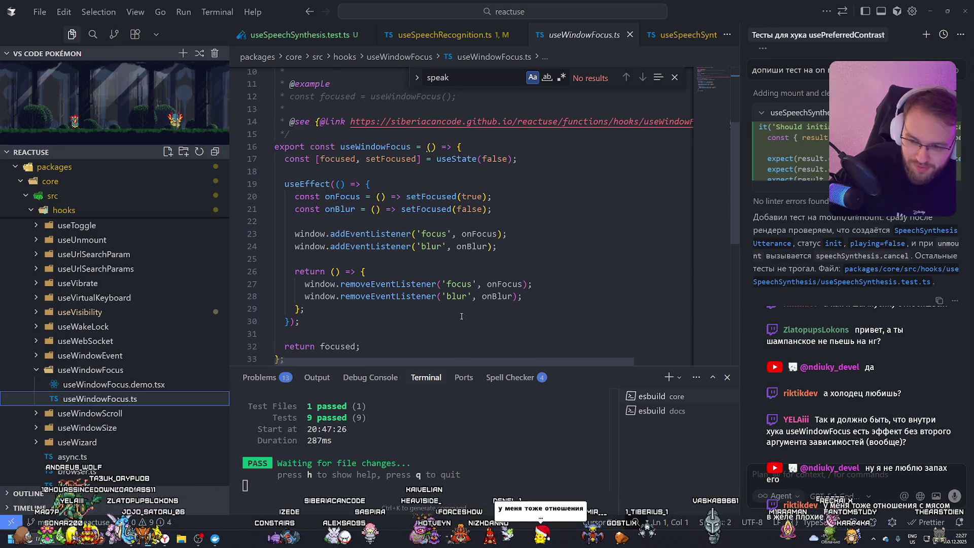
Step: Pass an empty [] dependency array to the useEffect, then minimize Cursor
{"action": "left_click", "coordinate": [296, 321]}
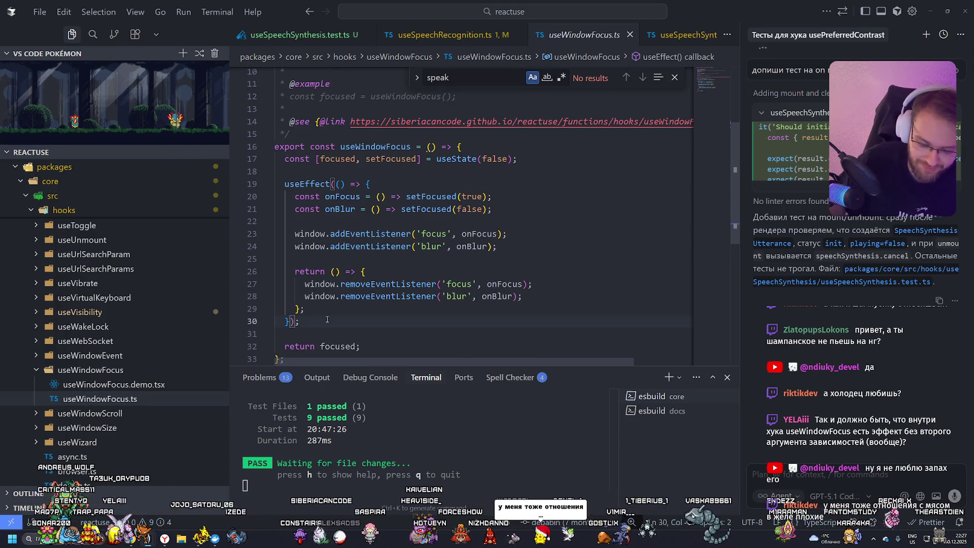
{"action": "type", "text": ",["}
{"action": "scroll", "coordinate": [327, 321], "scroll_direction": "down", "scroll_amount": 1}
{"action": "key", "text": "Left"}
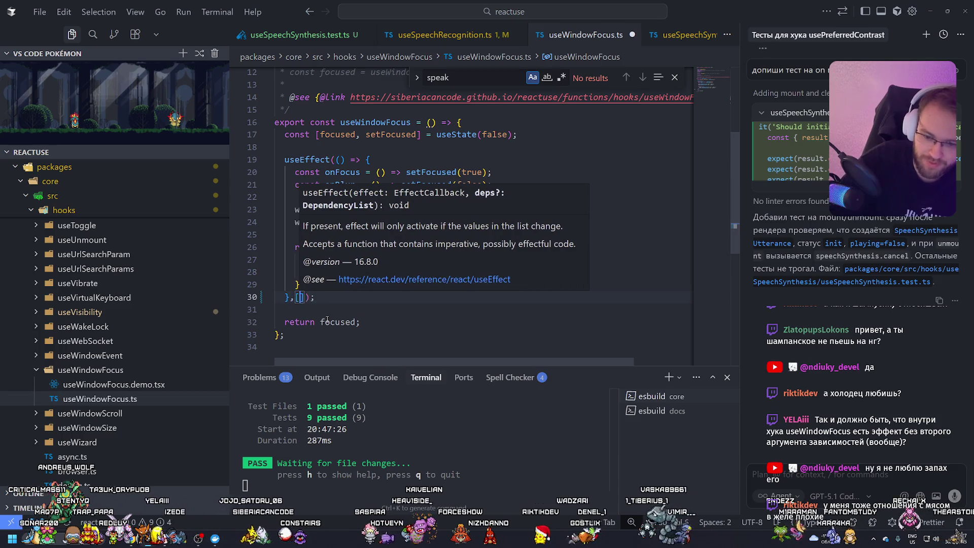
{"action": "left_click", "coordinate": [327, 322]}
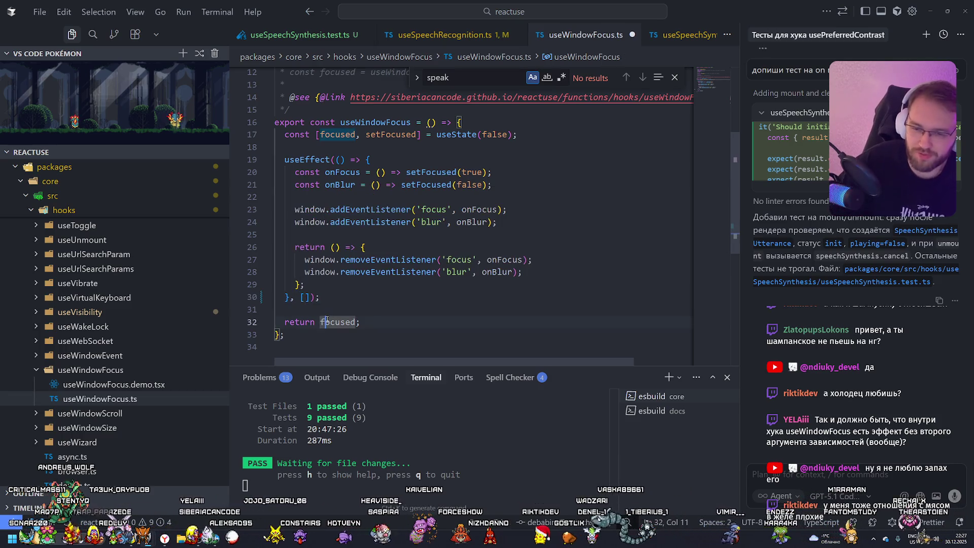
{"action": "scroll", "coordinate": [465, 288], "scroll_direction": "up", "scroll_amount": 1}
{"action": "scroll", "coordinate": [465, 288], "scroll_direction": "down", "scroll_amount": 1}
{"action": "left_click", "coordinate": [456, 310]}
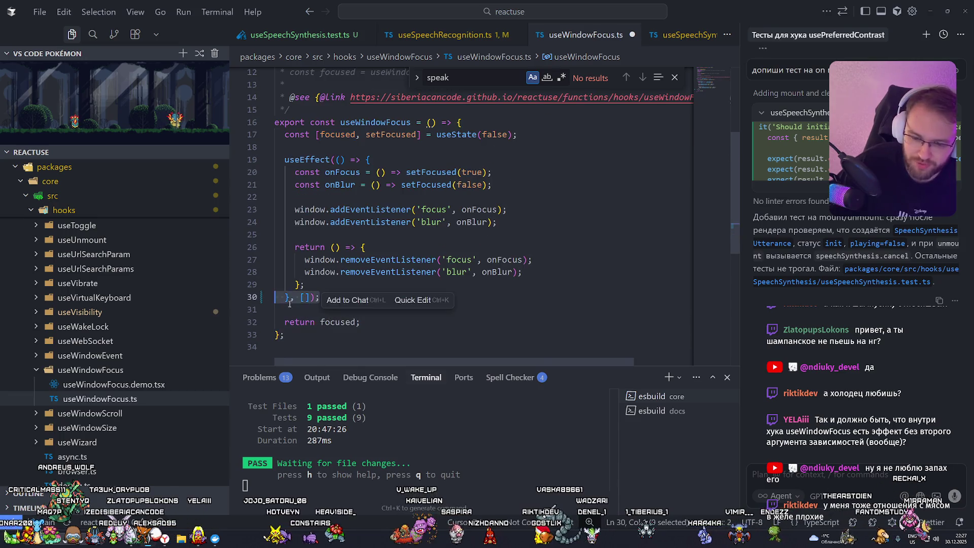
{"action": "left_click", "coordinate": [929, 17]}
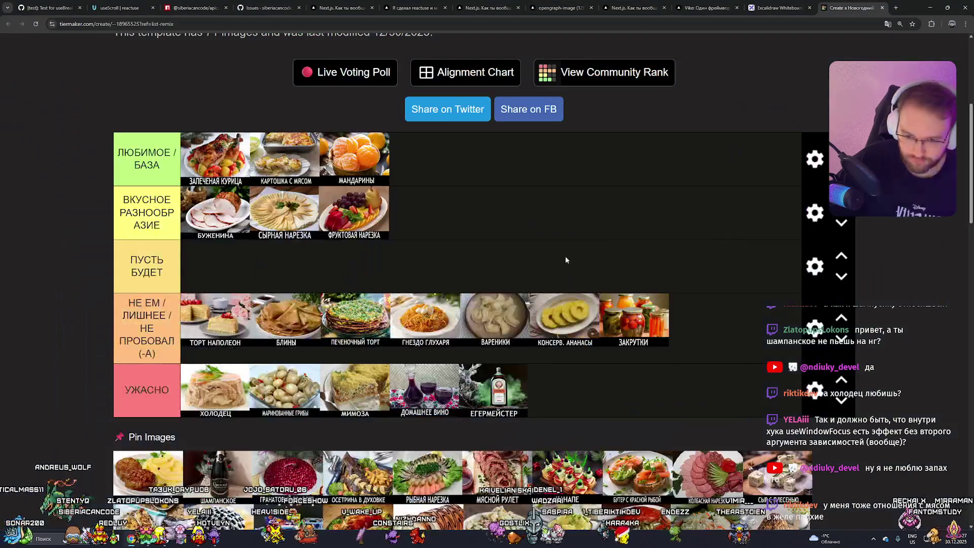
Step: Rank КОТЛЕТКИ С ПЮРЕШКОЙ top, ШАМПАНСКОЕ in УЖАСНО, and ГРАНАТОВЫЙ БРАСЛЕТ plus ОСЕТРИНА В ДУХОВКЕ in НЕ ЕМ
{"action": "mouse_move", "coordinate": [141, 475]}
{"action": "left_mouse_down"}
{"action": "mouse_move", "coordinate": [416, 158]}
{"action": "mouse_move", "coordinate": [249, 165]}
{"action": "left_mouse_up"}
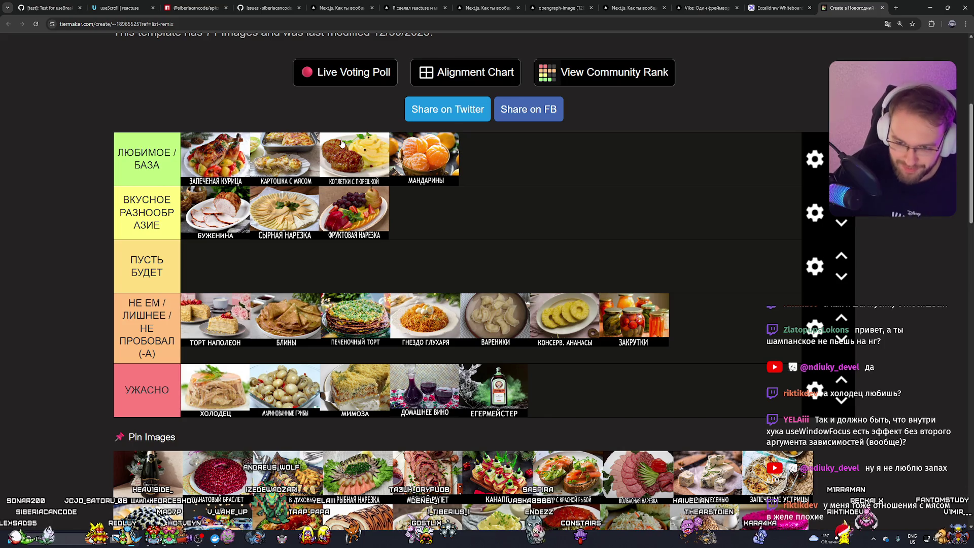
{"action": "mouse_move", "coordinate": [147, 474]}
{"action": "left_mouse_down"}
{"action": "mouse_move", "coordinate": [490, 390]}
{"action": "mouse_move", "coordinate": [619, 389]}
{"action": "left_mouse_up"}
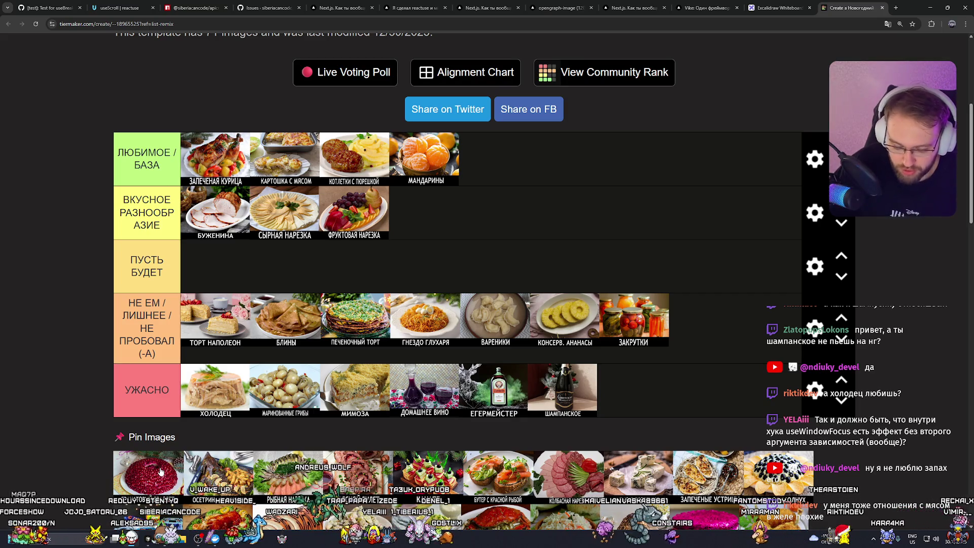
{"action": "left_click_drag", "start_coordinate": [160, 474], "coordinate": [753, 325]}
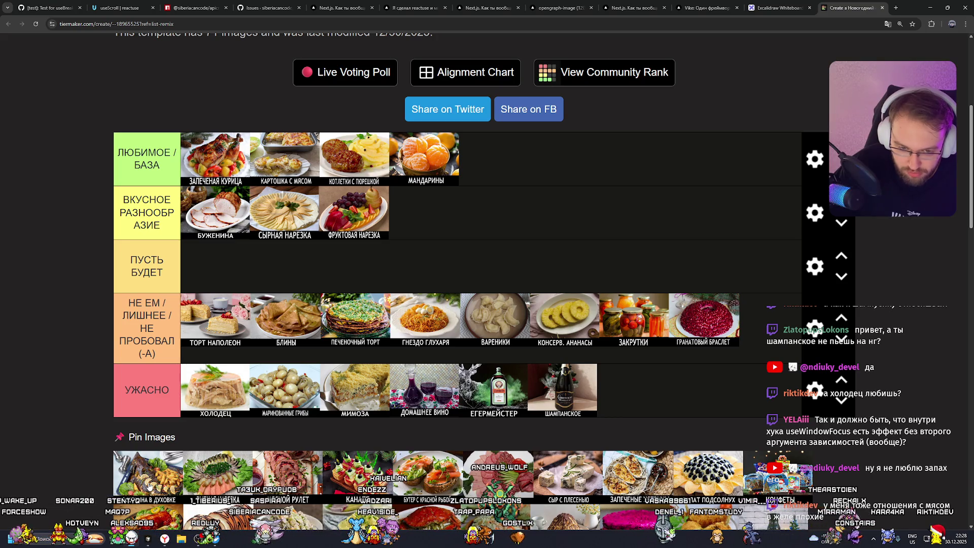
{"action": "mouse_move", "coordinate": [149, 485]}
{"action": "left_mouse_down"}
{"action": "mouse_move", "coordinate": [596, 406]}
{"action": "mouse_move", "coordinate": [758, 338]}
{"action": "mouse_move", "coordinate": [741, 350]}
{"action": "left_mouse_up"}
Step: Place two more pinned dishes into tiers and МЯСНОЙ РУЛЕТ into НЕ ЕМ
{"action": "scroll", "coordinate": [258, 466], "scroll_direction": "down", "scroll_amount": 2}
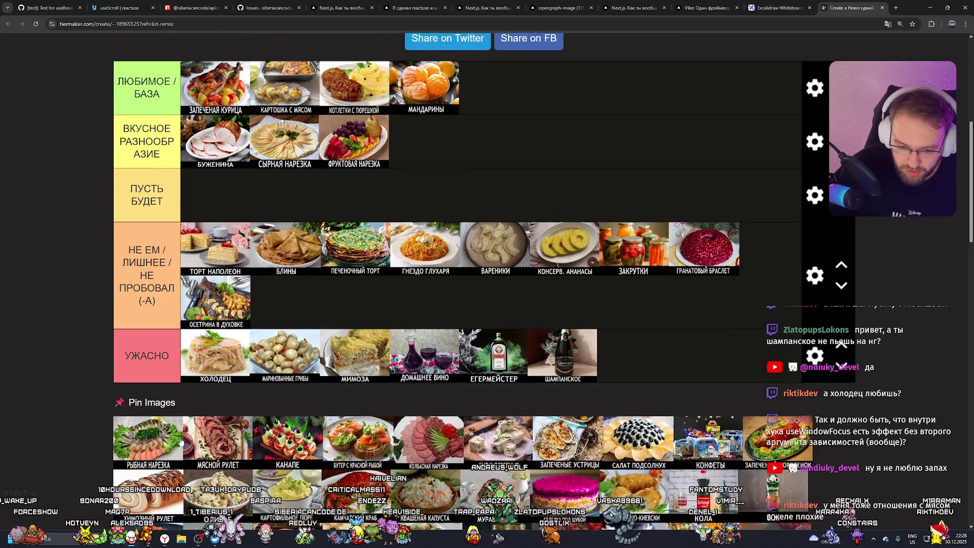
{"action": "scroll", "coordinate": [160, 470], "scroll_direction": "up", "scroll_amount": 1}
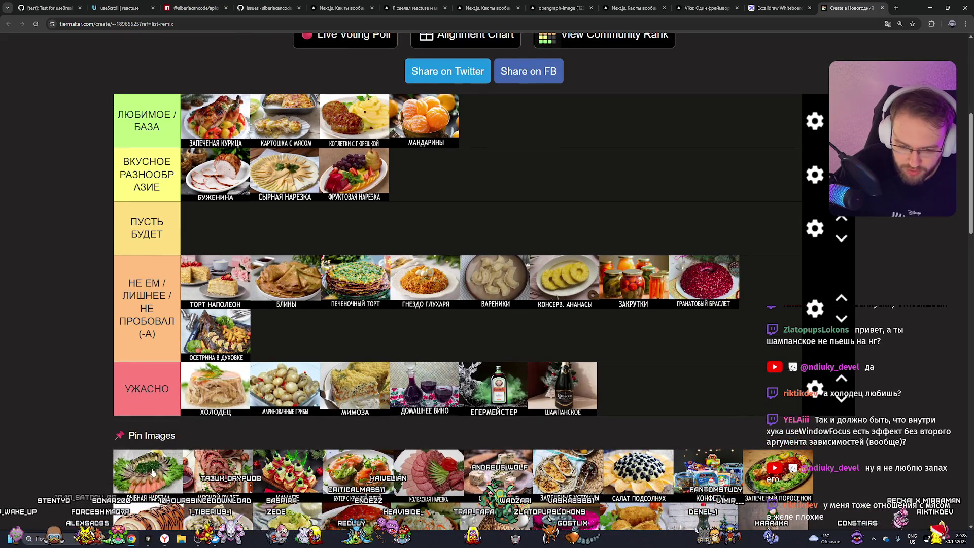
{"action": "left_click_drag", "start_coordinate": [152, 472], "coordinate": [312, 349]}
{"action": "scroll", "coordinate": [314, 355], "scroll_direction": "up", "scroll_amount": 2}
{"action": "mouse_move", "coordinate": [316, 391]}
{"action": "left_mouse_down"}
{"action": "mouse_move", "coordinate": [237, 304]}
{"action": "mouse_move", "coordinate": [279, 306]}
{"action": "mouse_move", "coordinate": [325, 365]}
{"action": "mouse_move", "coordinate": [381, 324]}
{"action": "left_mouse_up"}
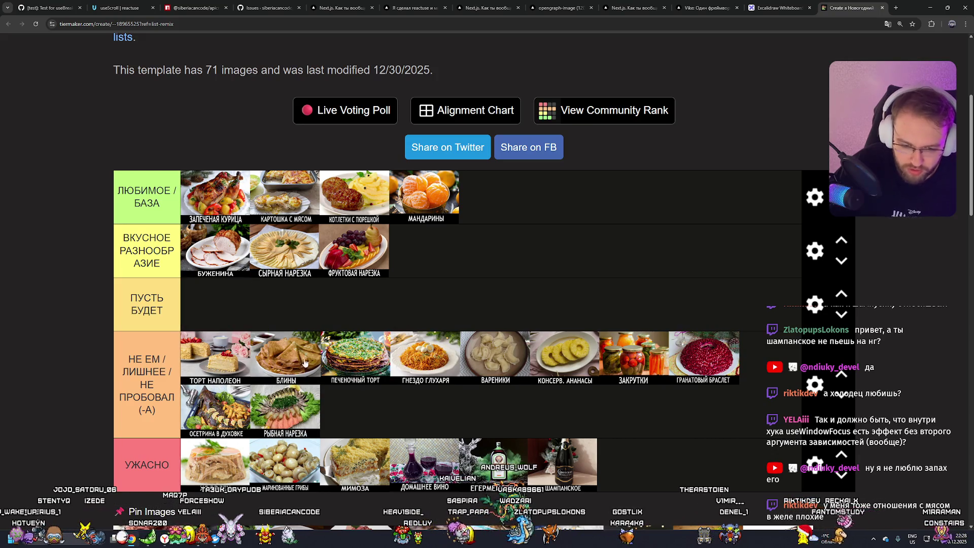
{"action": "scroll", "coordinate": [334, 358], "scroll_direction": "down", "scroll_amount": 1}
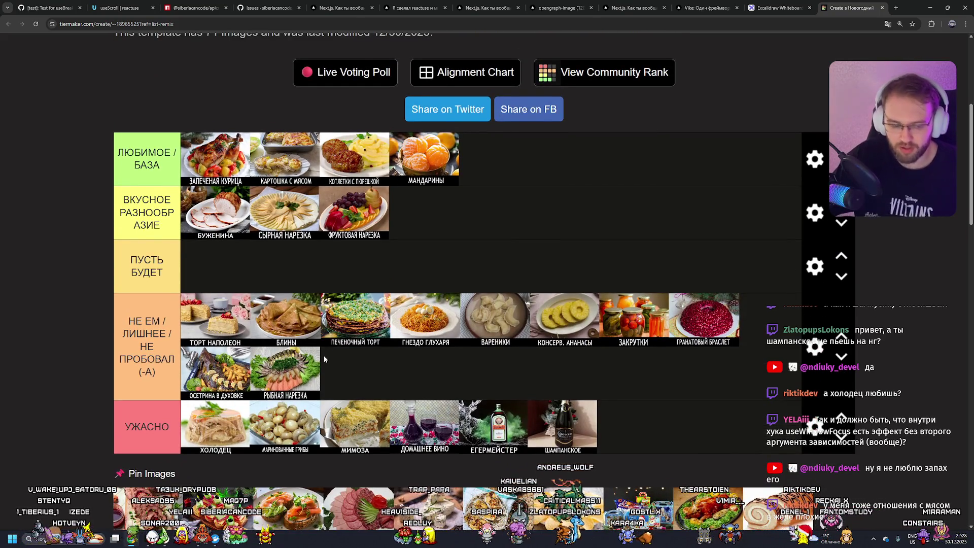
{"action": "scroll", "coordinate": [324, 358], "scroll_direction": "down", "scroll_amount": 2}
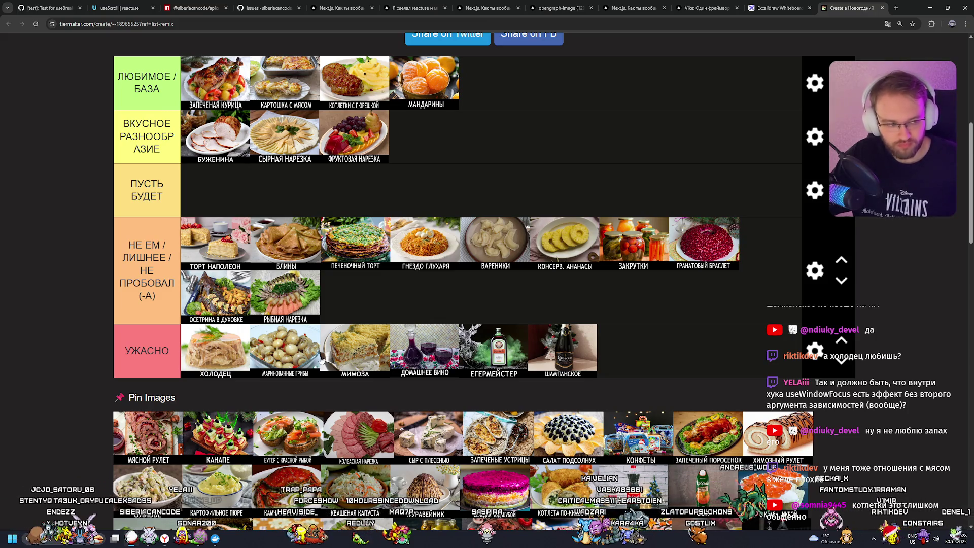
{"action": "scroll", "coordinate": [320, 359], "scroll_direction": "up", "scroll_amount": 2}
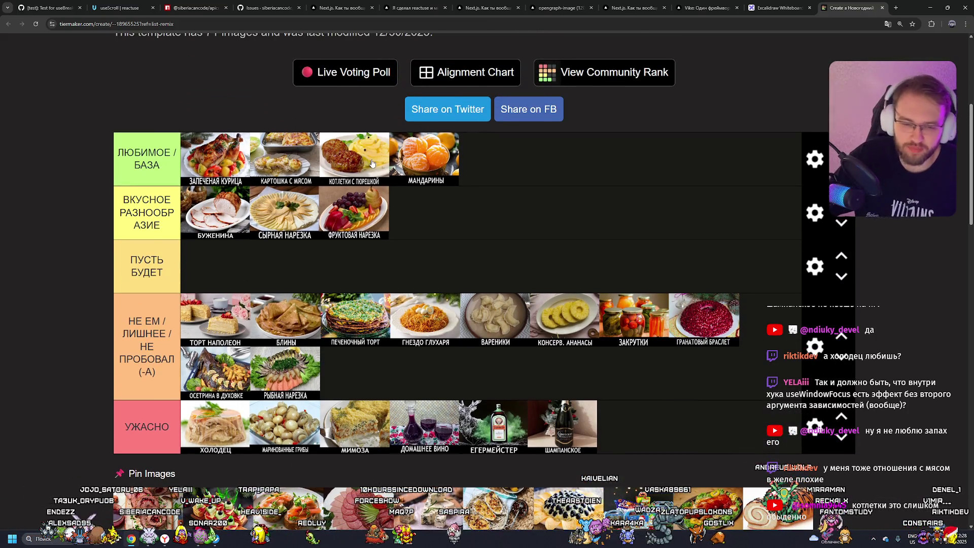
{"action": "scroll", "coordinate": [442, 223], "scroll_direction": "down", "scroll_amount": 2}
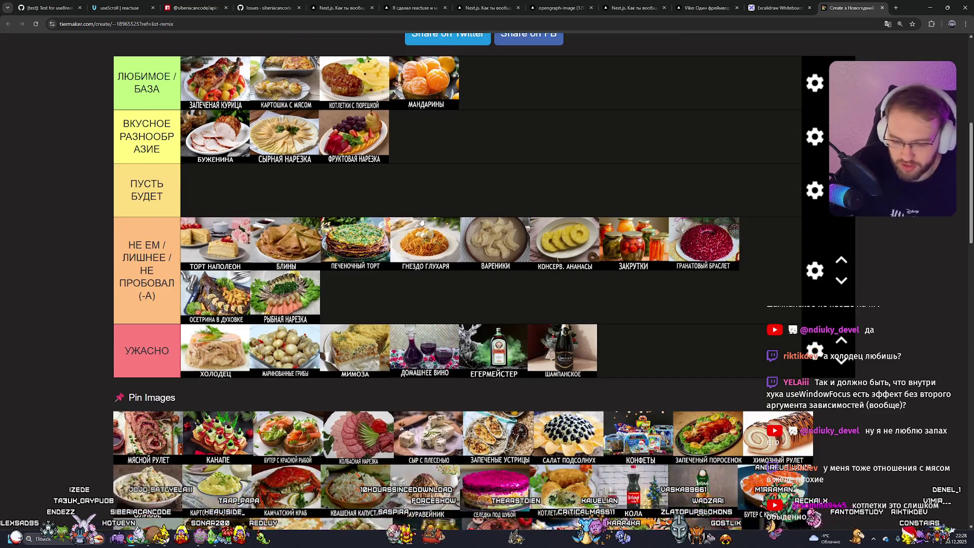
{"action": "scroll", "coordinate": [405, 220], "scroll_direction": "up", "scroll_amount": 2}
{"action": "scroll", "coordinate": [380, 172], "scroll_direction": "down", "scroll_amount": 1}
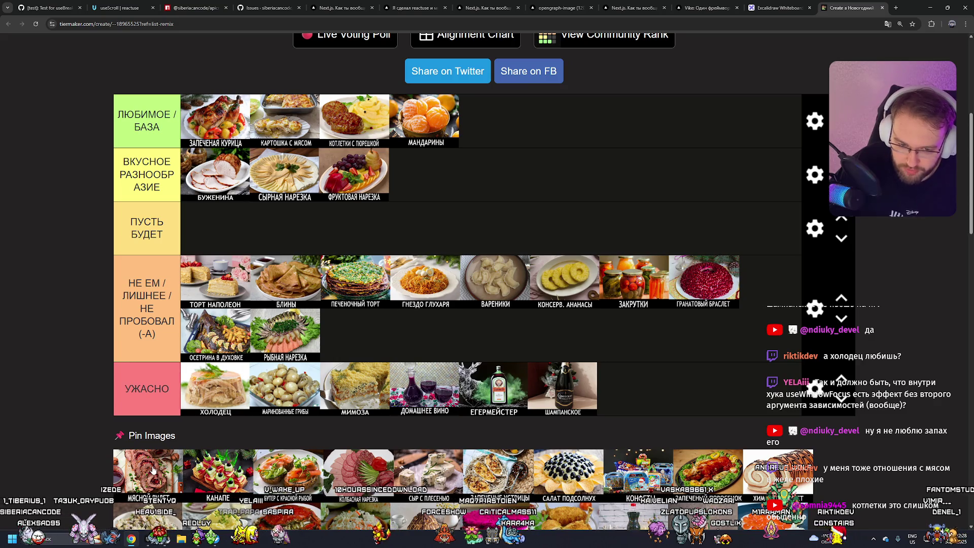
{"action": "mouse_move", "coordinate": [150, 469]}
{"action": "left_mouse_down"}
{"action": "mouse_move", "coordinate": [396, 390]}
{"action": "mouse_move", "coordinate": [485, 324]}
{"action": "mouse_move", "coordinate": [476, 317]}
{"action": "mouse_move", "coordinate": [446, 350]}
{"action": "mouse_move", "coordinate": [419, 329]}
{"action": "left_mouse_up"}
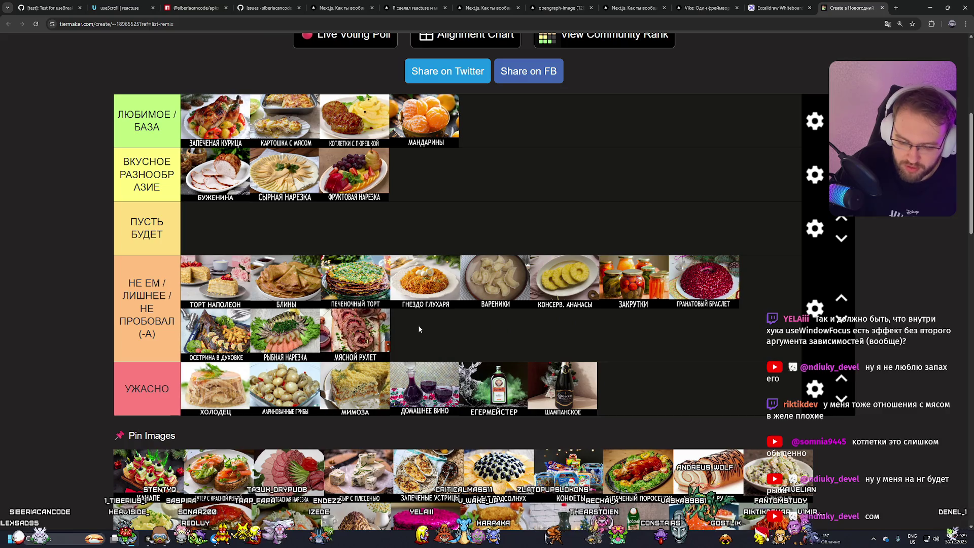
Step: Put КАНАПЕ and ФРУКТОВАЯ НАРЕЗКА in ПУСТЬ БУДЕТ, КОЛБАСНАЯ НАРЕЗКА in ВКУСНОЕ РАЗНООБРАЗИЕ
{"action": "mouse_move", "coordinate": [161, 472]}
{"action": "left_mouse_down"}
{"action": "mouse_move", "coordinate": [487, 216]}
{"action": "mouse_move", "coordinate": [463, 177]}
{"action": "left_mouse_up"}
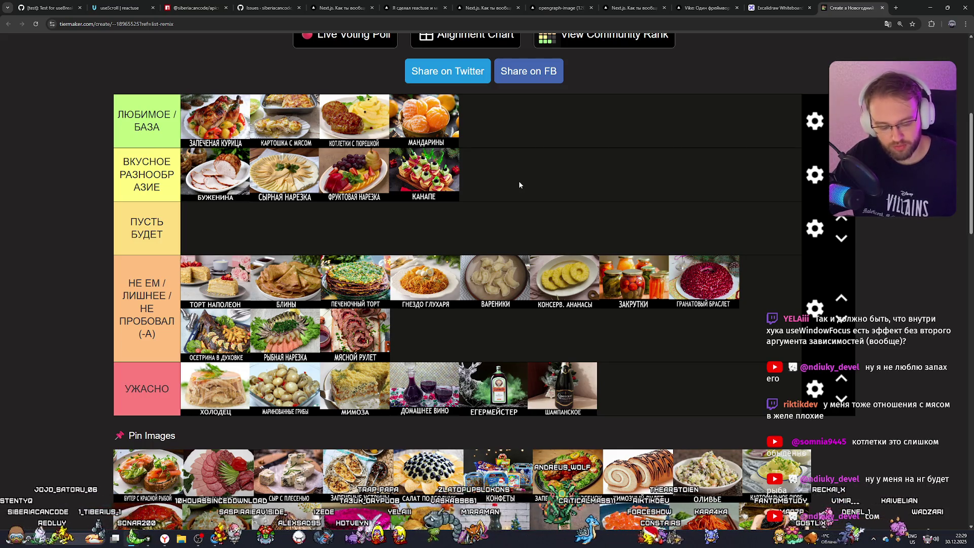
{"action": "left_click_drag", "start_coordinate": [448, 180], "coordinate": [390, 227]}
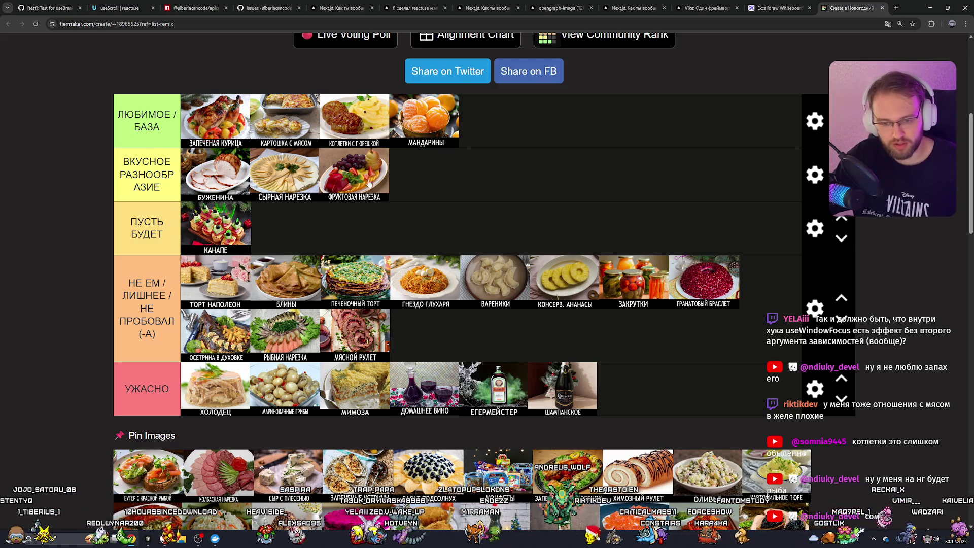
{"action": "left_click_drag", "start_coordinate": [369, 183], "coordinate": [356, 222]}
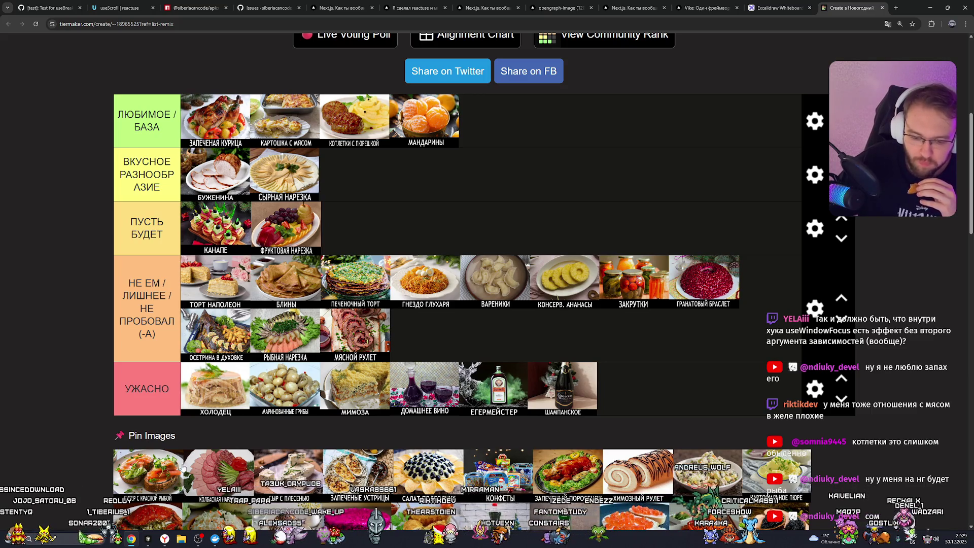
{"action": "mouse_move", "coordinate": [213, 481]}
{"action": "left_mouse_down"}
{"action": "mouse_move", "coordinate": [350, 178]}
{"action": "mouse_move", "coordinate": [223, 184]}
{"action": "mouse_move", "coordinate": [264, 183]}
{"action": "mouse_move", "coordinate": [237, 182]}
{"action": "mouse_move", "coordinate": [371, 231]}
{"action": "mouse_move", "coordinate": [384, 229]}
{"action": "mouse_move", "coordinate": [378, 223]}
{"action": "left_mouse_up"}
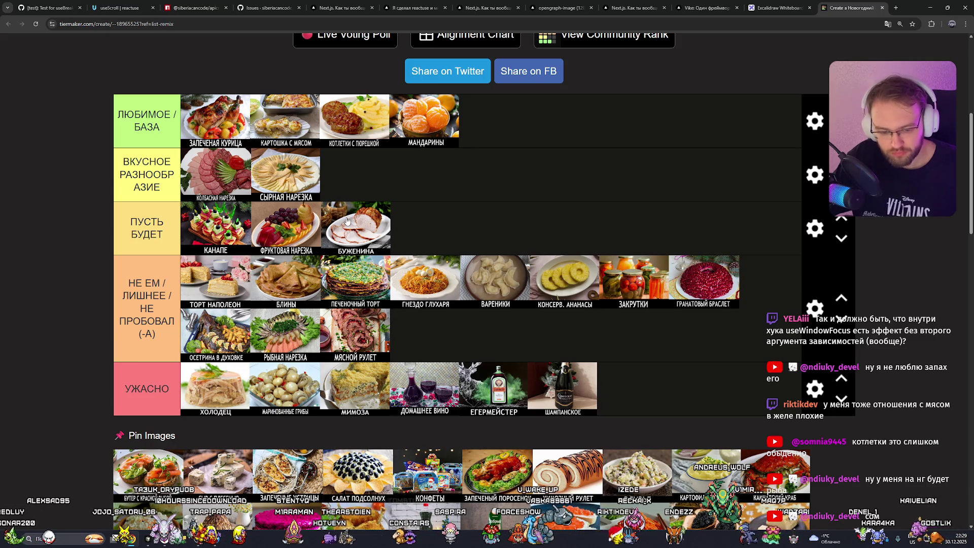
Step: Add СЫР С ПЛЕСЕНЬЮ and ЗАПЕЧЕНЫЕ УСТРИЦЫ to the end of УЖАСНО
{"action": "left_click_drag", "start_coordinate": [218, 469], "coordinate": [631, 388]}
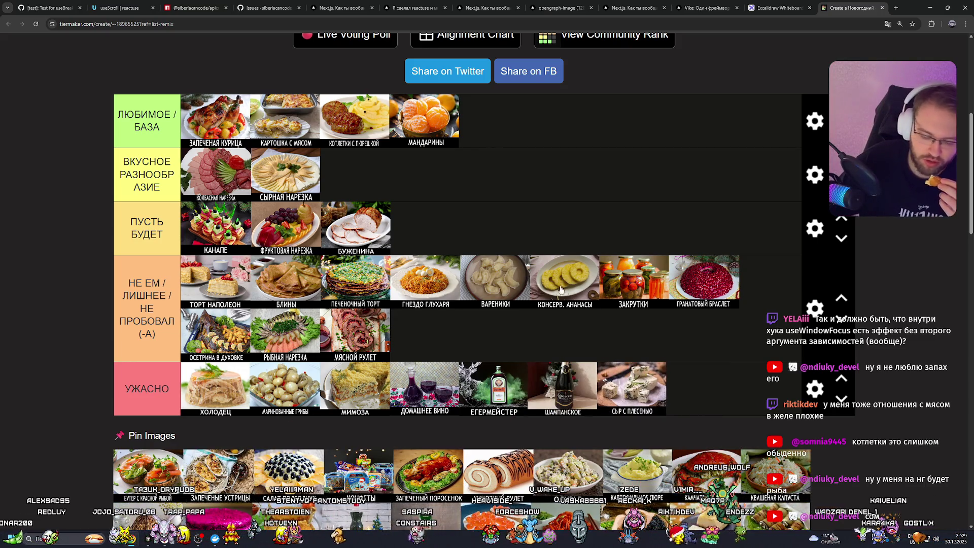
{"action": "mouse_move", "coordinate": [218, 472]}
{"action": "left_mouse_down"}
{"action": "mouse_move", "coordinate": [583, 391]}
{"action": "mouse_move", "coordinate": [702, 388]}
{"action": "mouse_move", "coordinate": [649, 334]}
{"action": "mouse_move", "coordinate": [450, 337]}
{"action": "mouse_move", "coordinate": [749, 390]}
{"action": "left_mouse_up"}
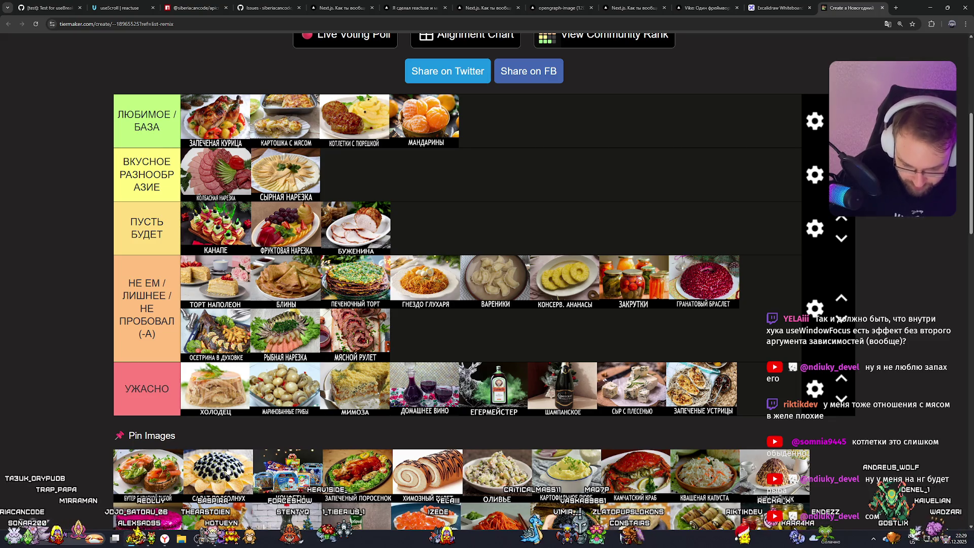
{"action": "scroll", "coordinate": [221, 471], "scroll_direction": "up", "scroll_amount": 1}
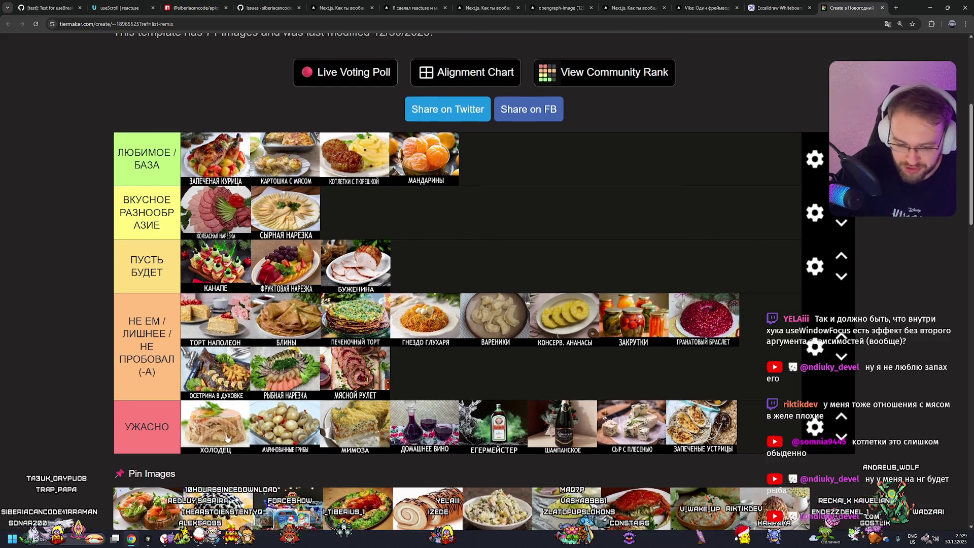
Step: Drop ОЛИВЬЕ and КОНФЕТЫ into the ЛЮБИМОЕ top tier
{"action": "scroll", "coordinate": [213, 436], "scroll_direction": "down", "scroll_amount": 3}
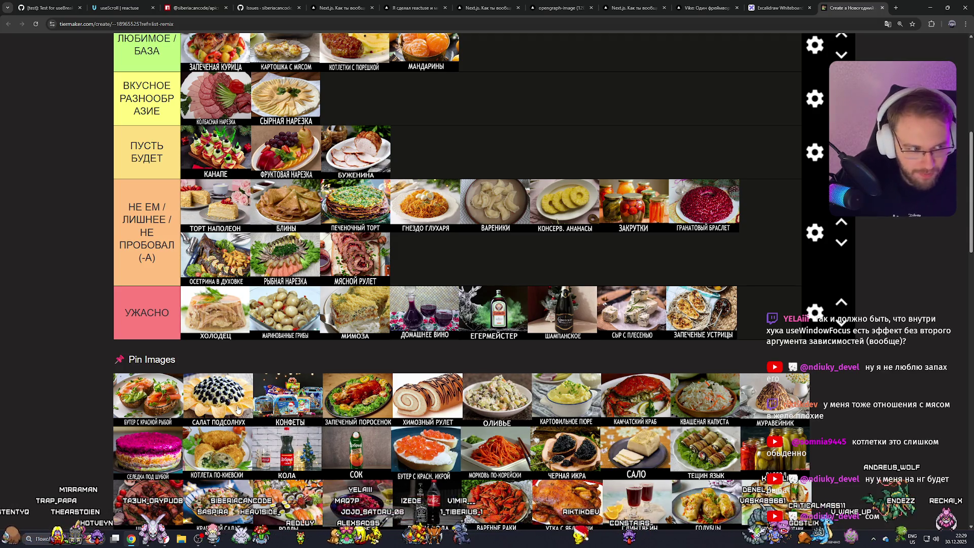
{"action": "left_click_drag", "start_coordinate": [262, 403], "coordinate": [514, 133]}
{"action": "scroll", "coordinate": [513, 152], "scroll_direction": "up", "scroll_amount": 2}
{"action": "scroll", "coordinate": [512, 200], "scroll_direction": "down", "scroll_amount": 3}
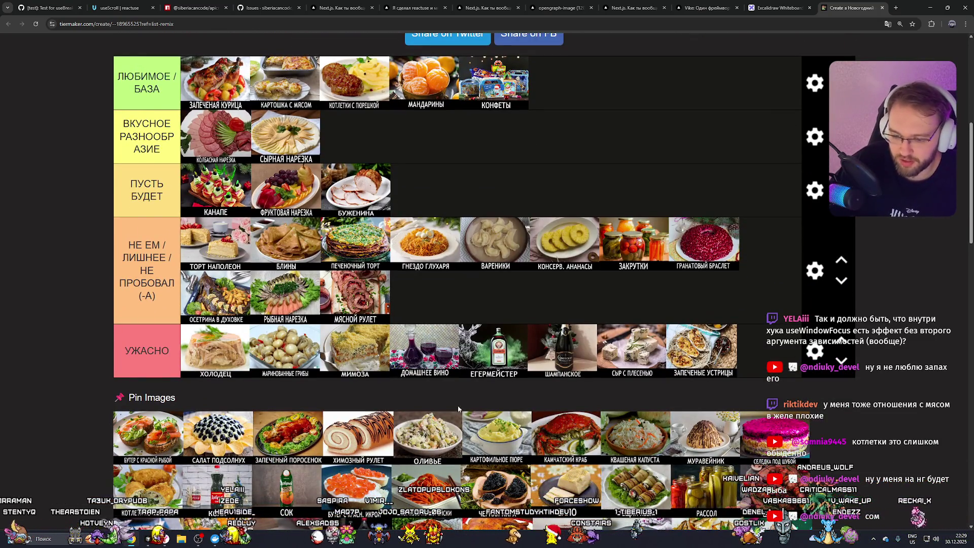
{"action": "scroll", "coordinate": [563, 244], "scroll_direction": "up", "scroll_amount": 2}
{"action": "mouse_move", "coordinate": [439, 430]}
{"action": "left_mouse_down"}
{"action": "mouse_move", "coordinate": [577, 215]}
{"action": "mouse_move", "coordinate": [213, 198]}
{"action": "left_mouse_up"}
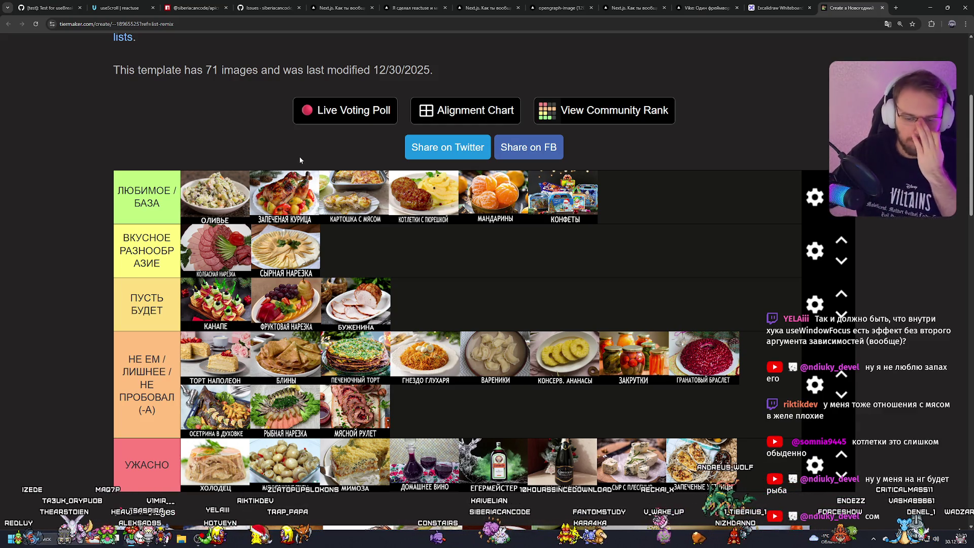
Step: Place ЗАПЕЧЕНЫЙ ПОРОСЕНОК in НЕ ЕМ and САЛАТ ПОДСОЛНУХ in УЖАСНО
{"action": "scroll", "coordinate": [300, 160], "scroll_direction": "down", "scroll_amount": 5}
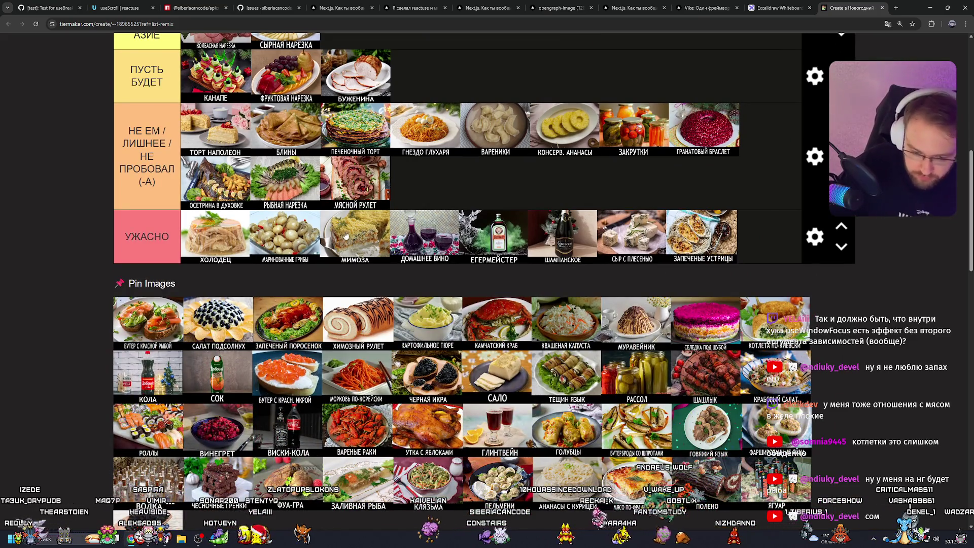
{"action": "scroll", "coordinate": [292, 306], "scroll_direction": "up", "scroll_amount": 2}
{"action": "mouse_move", "coordinate": [304, 382]}
{"action": "left_mouse_down"}
{"action": "mouse_move", "coordinate": [443, 325]}
{"action": "mouse_move", "coordinate": [524, 235]}
{"action": "mouse_move", "coordinate": [431, 254]}
{"action": "left_mouse_up"}
{"action": "mouse_move", "coordinate": [233, 394]}
{"action": "left_mouse_down"}
{"action": "mouse_move", "coordinate": [456, 355]}
{"action": "mouse_move", "coordinate": [754, 339]}
{"action": "mouse_move", "coordinate": [457, 401]}
{"action": "mouse_move", "coordinate": [230, 411]}
{"action": "left_mouse_up"}
{"action": "scroll", "coordinate": [457, 355], "scroll_direction": "up", "scroll_amount": 1}
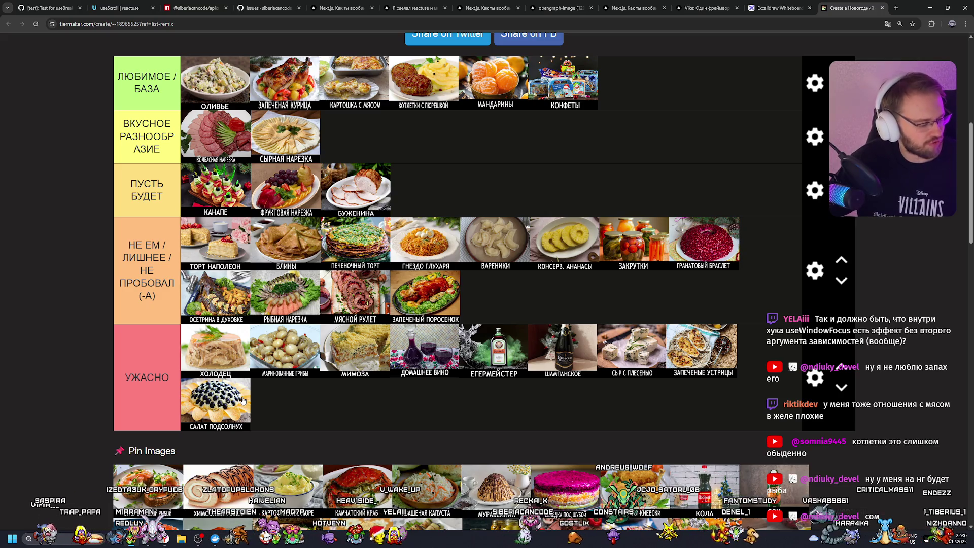
{"action": "scroll", "coordinate": [241, 396], "scroll_direction": "down", "scroll_amount": 3}
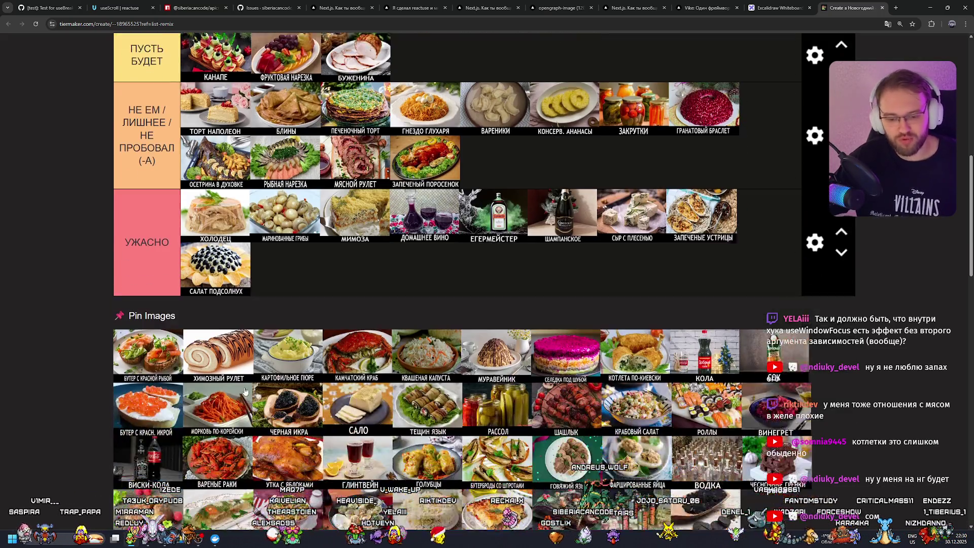
{"action": "scroll", "coordinate": [289, 375], "scroll_direction": "up", "scroll_amount": 7}
Step: Put КАРТОФЕЛЬНОЕ ПЮРЕ and МЯСНОЙ РУЛЕТ (before БУЖЕНИНА) in ПУСТЬ БУДЕТ
{"action": "mouse_move", "coordinate": [289, 376]}
{"action": "left_mouse_down"}
{"action": "mouse_move", "coordinate": [435, 310]}
{"action": "mouse_move", "coordinate": [558, 286]}
{"action": "mouse_move", "coordinate": [363, 258]}
{"action": "left_mouse_up"}
{"action": "scroll", "coordinate": [497, 299], "scroll_direction": "down", "scroll_amount": 2}
{"action": "mouse_move", "coordinate": [355, 408]}
{"action": "left_mouse_down"}
{"action": "mouse_move", "coordinate": [448, 267]}
{"action": "mouse_move", "coordinate": [361, 207]}
{"action": "mouse_move", "coordinate": [452, 208]}
{"action": "mouse_move", "coordinate": [363, 208]}
{"action": "mouse_move", "coordinate": [374, 209]}
{"action": "mouse_move", "coordinate": [358, 261]}
{"action": "left_mouse_up"}
{"action": "scroll", "coordinate": [445, 263], "scroll_direction": "down", "scroll_amount": 1}
{"action": "left_click_drag", "start_coordinate": [355, 211], "coordinate": [429, 256]}
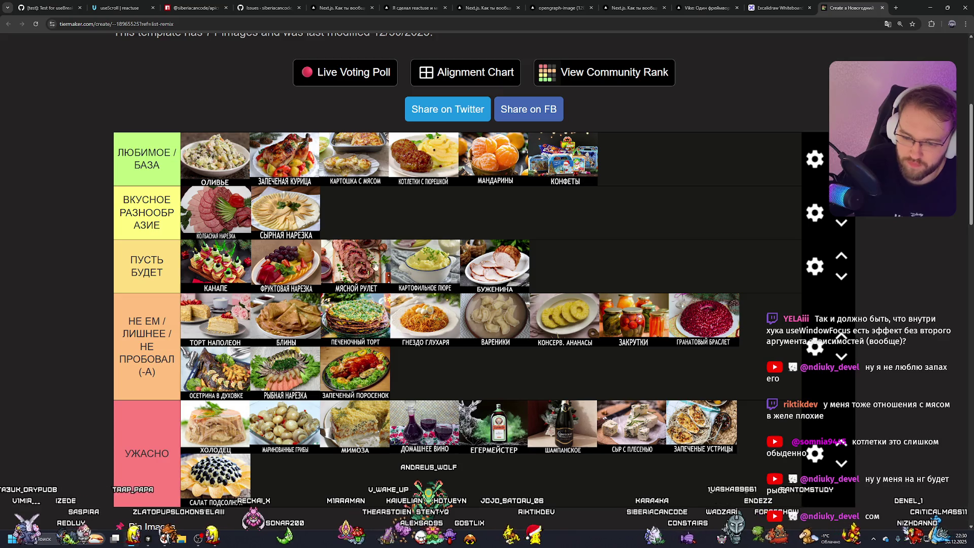
Step: Rank КАМЧАТСКИЙ КРАБ in НЕ ЕМ and СЕЛЕДКА ПОД ШУБОЙ in УЖАСНО
{"action": "scroll", "coordinate": [375, 266], "scroll_direction": "down", "scroll_amount": 4}
{"action": "scroll", "coordinate": [416, 292], "scroll_direction": "up", "scroll_amount": 4}
{"action": "scroll", "coordinate": [417, 292], "scroll_direction": "down", "scroll_amount": 2}
{"action": "scroll", "coordinate": [411, 286], "scroll_direction": "down", "scroll_amount": 2}
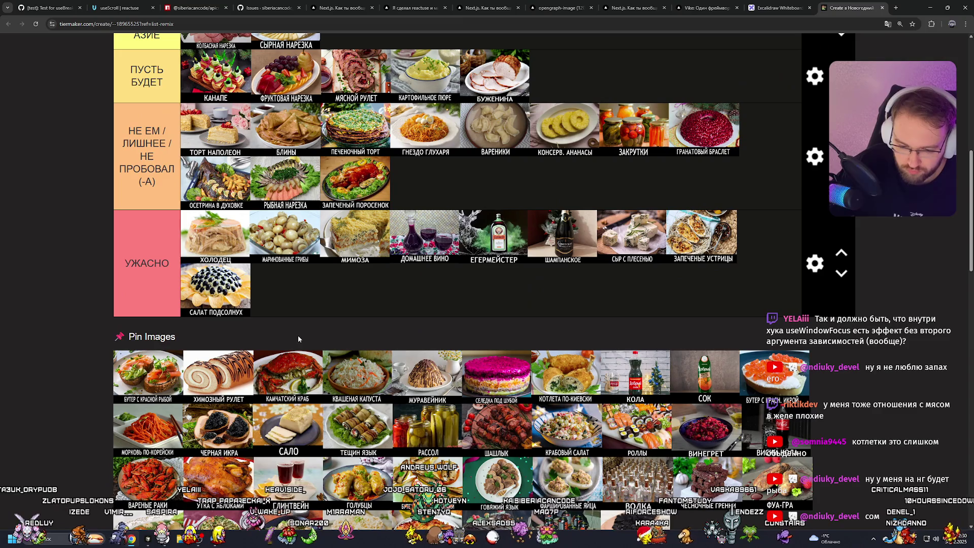
{"action": "mouse_move", "coordinate": [280, 376]}
{"action": "left_mouse_down"}
{"action": "mouse_move", "coordinate": [413, 315]}
{"action": "mouse_move", "coordinate": [406, 294]}
{"action": "left_mouse_up"}
{"action": "scroll", "coordinate": [413, 315], "scroll_direction": "up", "scroll_amount": 2}
{"action": "scroll", "coordinate": [391, 298], "scroll_direction": "down", "scroll_amount": 2}
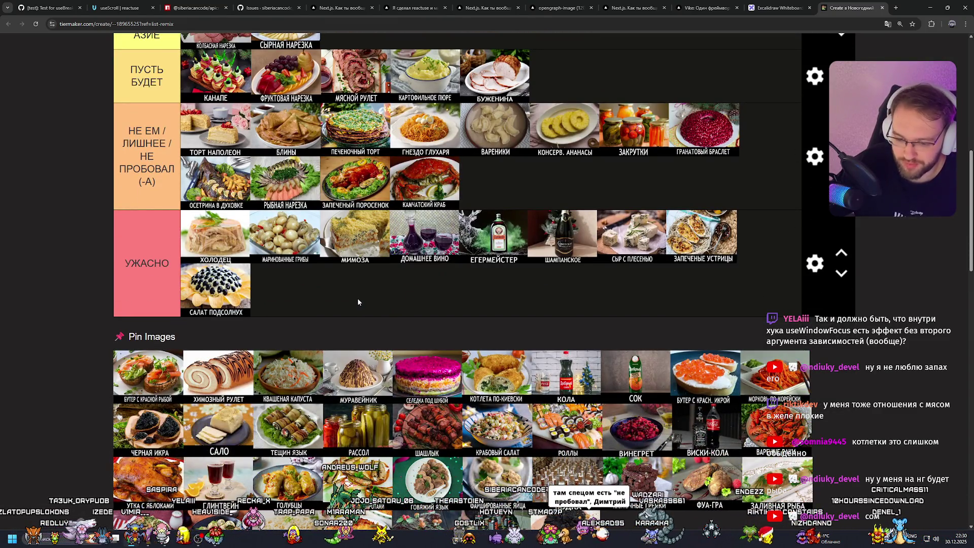
{"action": "scroll", "coordinate": [494, 345], "scroll_direction": "up", "scroll_amount": 5}
{"action": "mouse_move", "coordinate": [422, 368]}
{"action": "left_mouse_down"}
{"action": "mouse_move", "coordinate": [494, 345]}
{"action": "mouse_move", "coordinate": [654, 249]}
{"action": "mouse_move", "coordinate": [599, 284]}
{"action": "mouse_move", "coordinate": [416, 327]}
{"action": "mouse_move", "coordinate": [455, 303]}
{"action": "left_mouse_up"}
Step: Add КОЛА and СОК from Pin Images to the end of ЛЮБИМОЕ / БАЗА
{"action": "scroll", "coordinate": [598, 284], "scroll_direction": "down", "scroll_amount": 4}
{"action": "scroll", "coordinate": [456, 302], "scroll_direction": "up", "scroll_amount": 1}
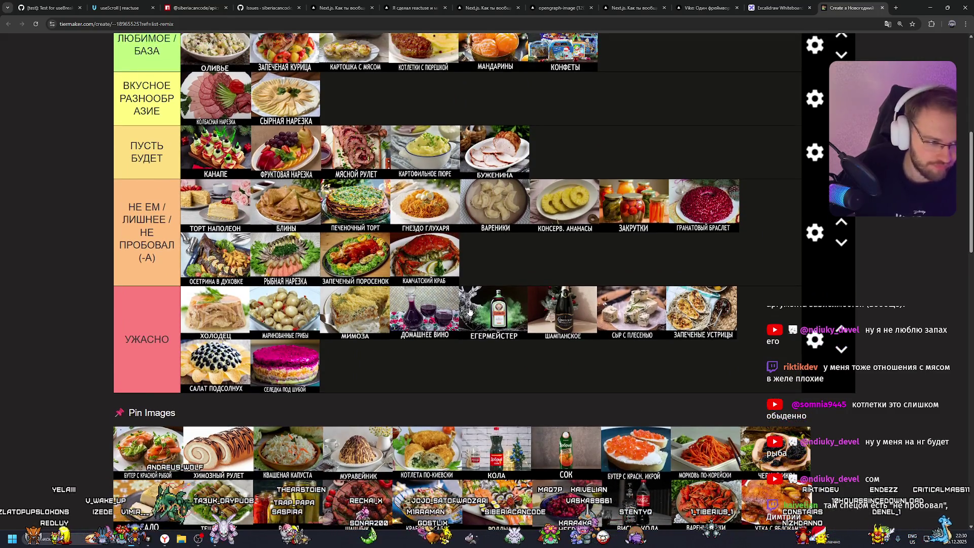
{"action": "scroll", "coordinate": [463, 307], "scroll_direction": "up", "scroll_amount": 1}
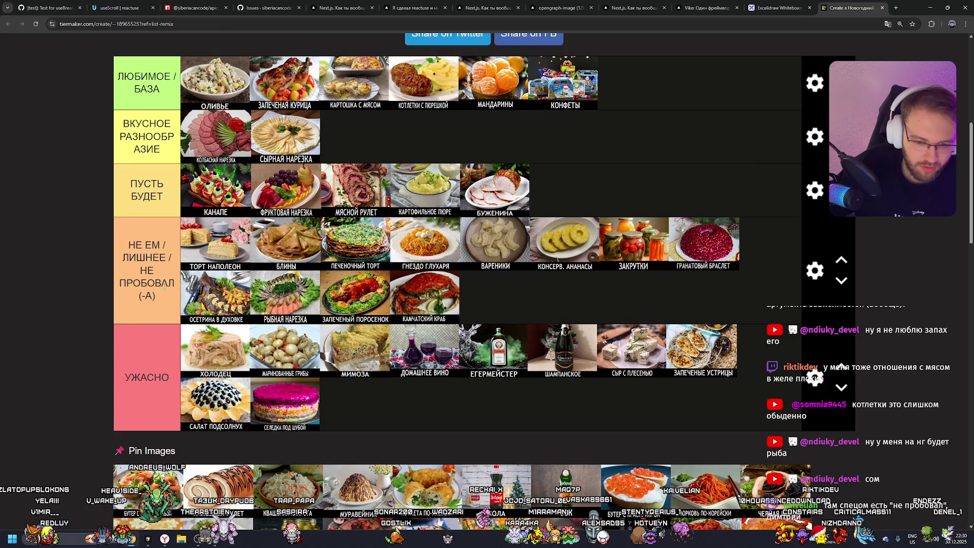
{"action": "scroll", "coordinate": [455, 260], "scroll_direction": "up", "scroll_amount": 1}
{"action": "mouse_move", "coordinate": [213, 440]}
{"action": "left_mouse_down"}
{"action": "mouse_move", "coordinate": [355, 396]}
{"action": "mouse_move", "coordinate": [213, 441]}
{"action": "left_mouse_up"}
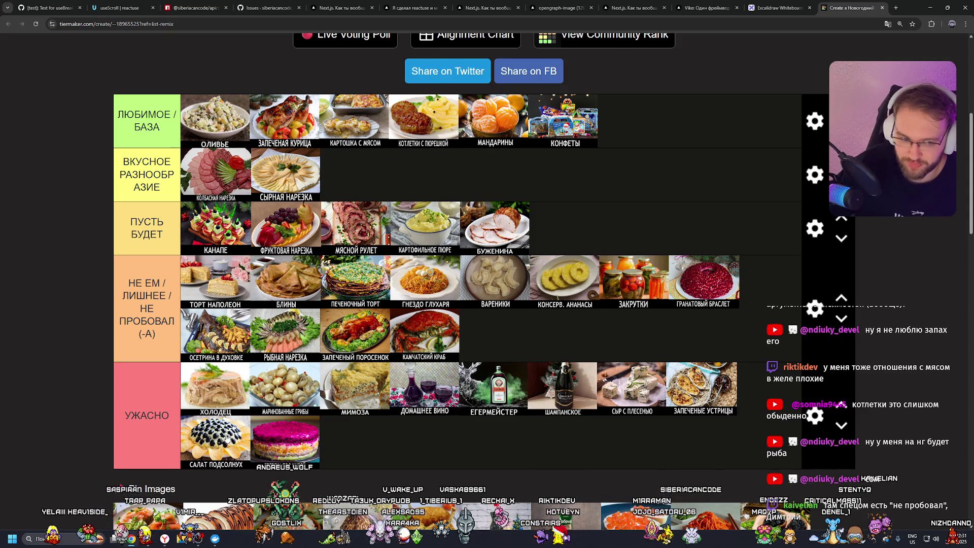
{"action": "left_click_drag", "start_coordinate": [280, 445], "coordinate": [308, 431]}
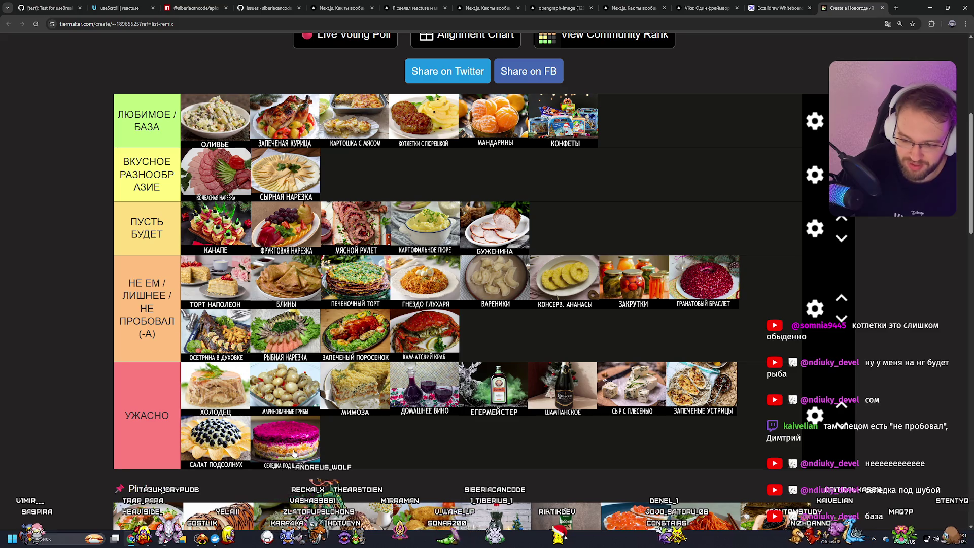
{"action": "scroll", "coordinate": [305, 447], "scroll_direction": "down", "scroll_amount": 2}
{"action": "scroll", "coordinate": [309, 421], "scroll_direction": "up", "scroll_amount": 2}
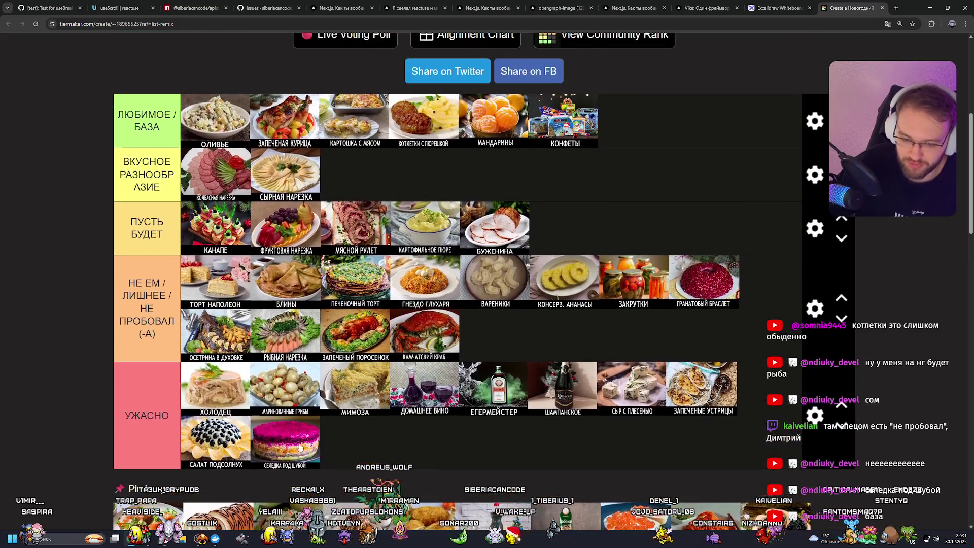
{"action": "scroll", "coordinate": [304, 436], "scroll_direction": "down", "scroll_amount": 2}
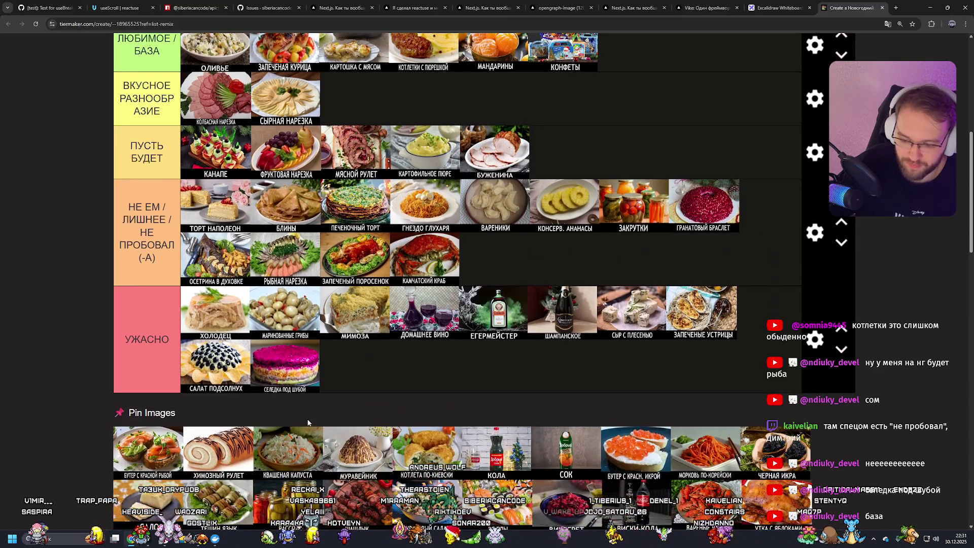
{"action": "scroll", "coordinate": [307, 422], "scroll_direction": "up", "scroll_amount": 4}
{"action": "scroll", "coordinate": [553, 322], "scroll_direction": "down", "scroll_amount": 6}
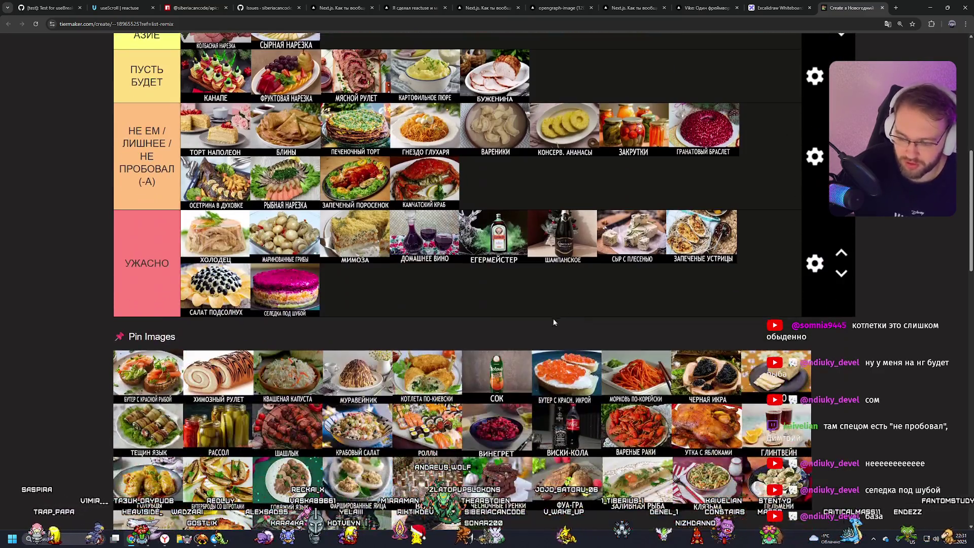
{"action": "mouse_move", "coordinate": [497, 375]}
{"action": "left_mouse_down"}
{"action": "mouse_move", "coordinate": [507, 355]}
{"action": "mouse_move", "coordinate": [527, 348]}
{"action": "mouse_move", "coordinate": [713, 322]}
{"action": "mouse_move", "coordinate": [704, 319]}
{"action": "left_mouse_up"}
{"action": "scroll", "coordinate": [507, 354], "scroll_direction": "up", "scroll_amount": 6}
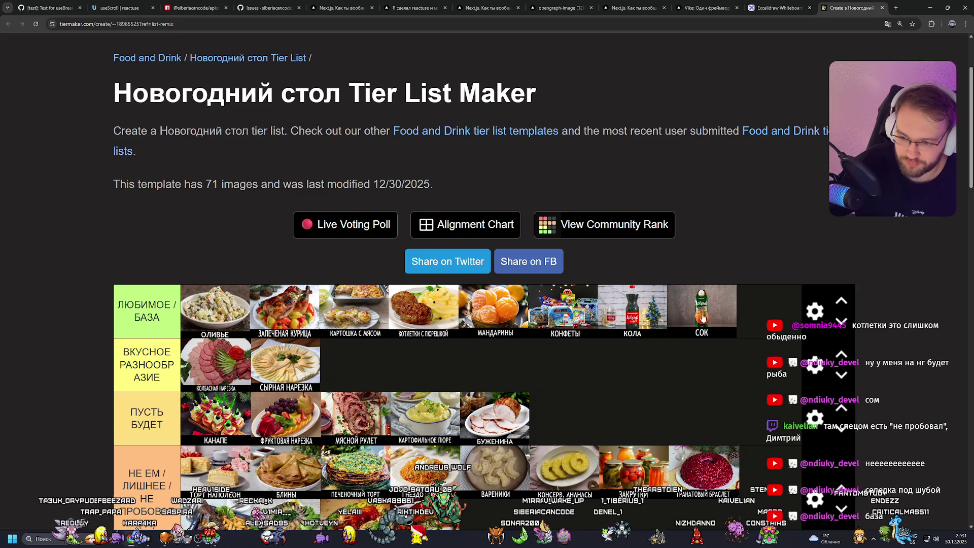
Step: Move КОТЛЕТКИ С ПЮРЕШКОЙ to ПУСТЬ БУДЕТ and КОЛА to ВКУСНОЕ РАЗНООБРАЗИЕ, repositioning СОК
{"action": "mouse_move", "coordinate": [442, 309]}
{"action": "left_mouse_down"}
{"action": "mouse_move", "coordinate": [354, 350]}
{"action": "mouse_move", "coordinate": [553, 406]}
{"action": "mouse_move", "coordinate": [546, 415]}
{"action": "mouse_move", "coordinate": [380, 414]}
{"action": "left_mouse_up"}
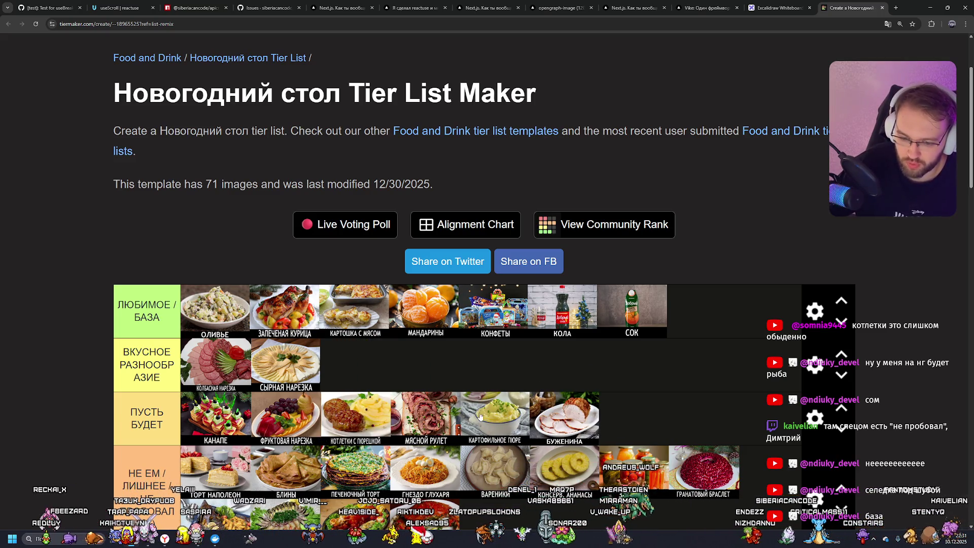
{"action": "mouse_move", "coordinate": [640, 316]}
{"action": "left_mouse_down"}
{"action": "mouse_move", "coordinate": [416, 359]}
{"action": "mouse_move", "coordinate": [674, 317]}
{"action": "mouse_move", "coordinate": [665, 317]}
{"action": "left_mouse_up"}
{"action": "mouse_move", "coordinate": [562, 314]}
{"action": "left_mouse_down"}
{"action": "mouse_move", "coordinate": [442, 358]}
{"action": "mouse_move", "coordinate": [379, 363]}
{"action": "left_mouse_up"}
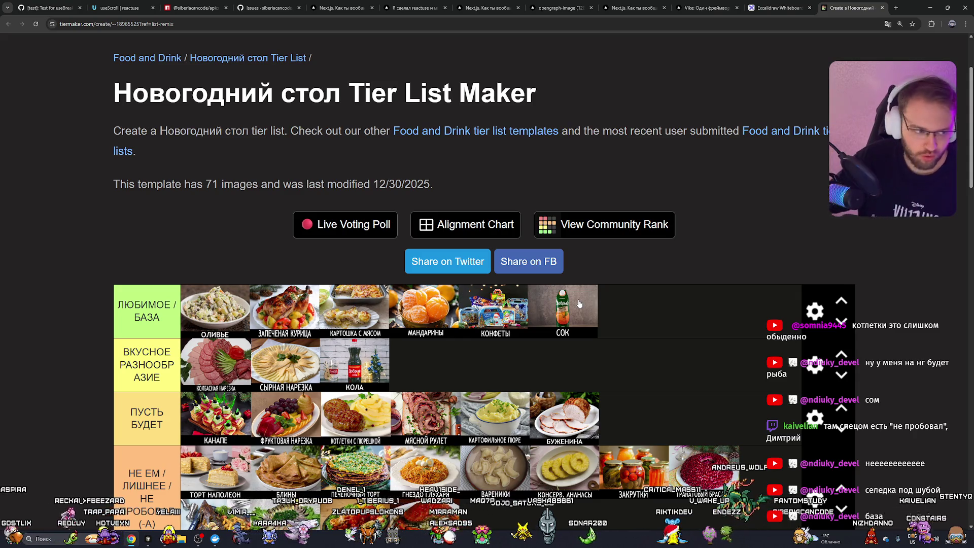
{"action": "scroll", "coordinate": [578, 302], "scroll_direction": "down", "scroll_amount": 6}
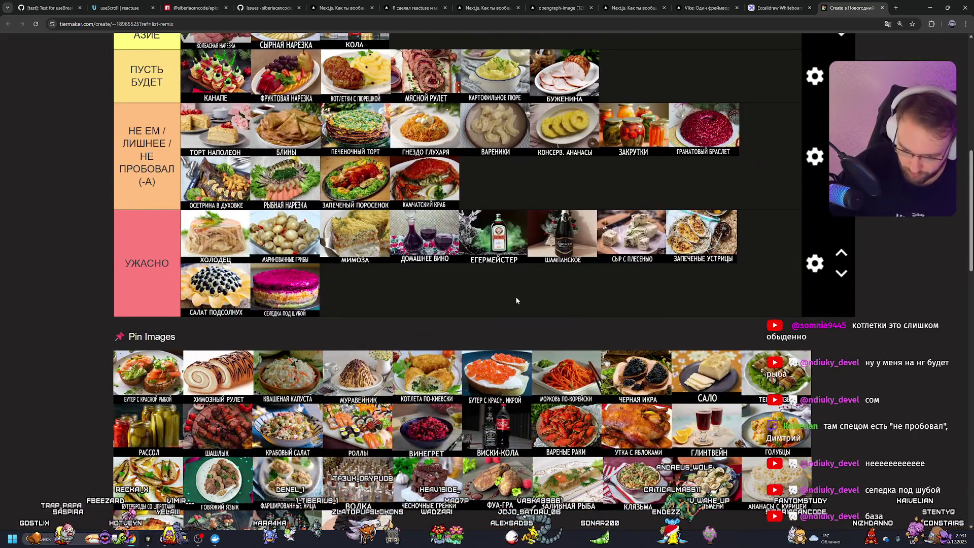
{"action": "mouse_move", "coordinate": [447, 355]}
{"action": "left_mouse_down"}
{"action": "mouse_move", "coordinate": [486, 284]}
{"action": "mouse_move", "coordinate": [533, 266]}
{"action": "left_mouse_up"}
{"action": "scroll", "coordinate": [487, 284], "scroll_direction": "up", "scroll_amount": 2}
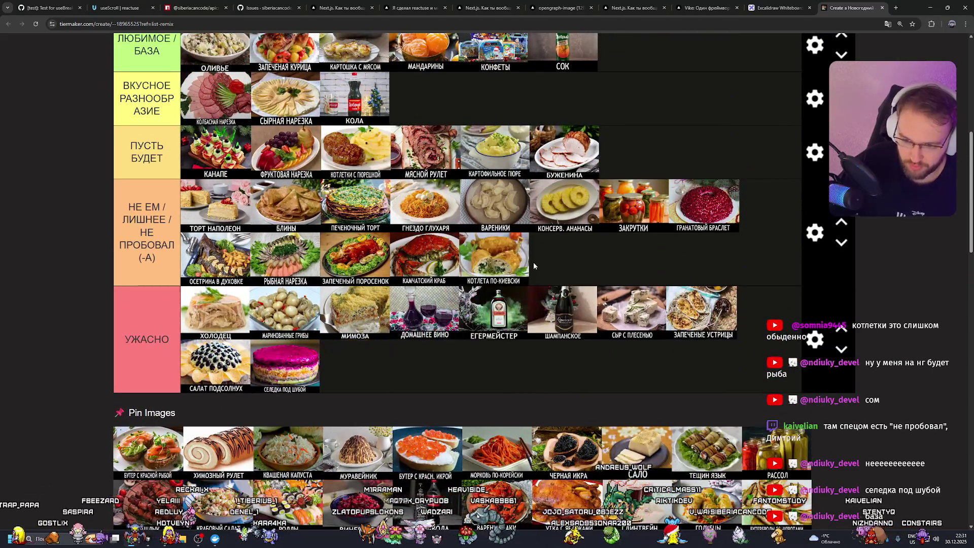
Step: Put БУТЕР С КРАСНОЙ РЫБОЙ and the red caviar sandwich into НЕ ЕМ
{"action": "mouse_move", "coordinate": [154, 437]}
{"action": "left_mouse_down"}
{"action": "mouse_move", "coordinate": [558, 253]}
{"action": "mouse_move", "coordinate": [600, 245]}
{"action": "left_mouse_up"}
{"action": "mouse_move", "coordinate": [377, 437]}
{"action": "left_mouse_down"}
{"action": "mouse_move", "coordinate": [456, 390]}
{"action": "mouse_move", "coordinate": [584, 284]}
{"action": "mouse_move", "coordinate": [525, 293]}
{"action": "mouse_move", "coordinate": [558, 335]}
{"action": "left_mouse_up"}
{"action": "scroll", "coordinate": [464, 375], "scroll_direction": "up", "scroll_amount": 3}
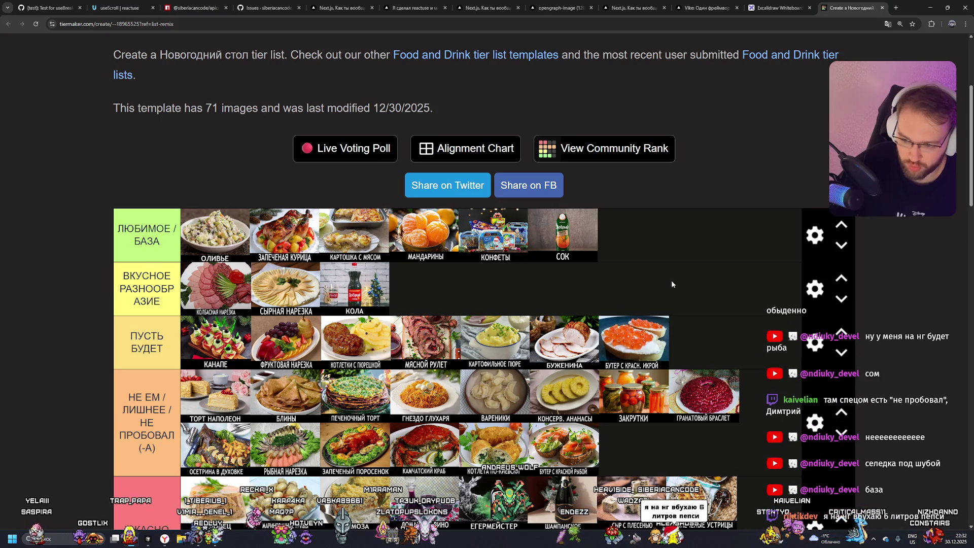
{"action": "scroll", "coordinate": [638, 308], "scroll_direction": "up", "scroll_amount": 1}
{"action": "scroll", "coordinate": [638, 308], "scroll_direction": "down", "scroll_amount": 5}
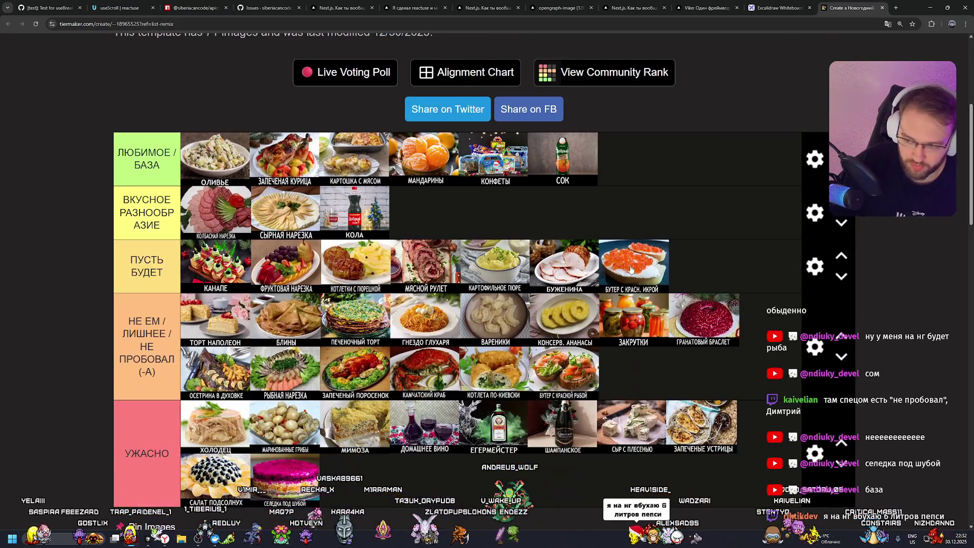
{"action": "scroll", "coordinate": [638, 229], "scroll_direction": "up", "scroll_amount": 2}
{"action": "mouse_move", "coordinate": [638, 228]}
{"action": "left_mouse_down"}
{"action": "mouse_move", "coordinate": [644, 336]}
{"action": "mouse_move", "coordinate": [710, 337]}
{"action": "mouse_move", "coordinate": [639, 334]}
{"action": "left_mouse_up"}
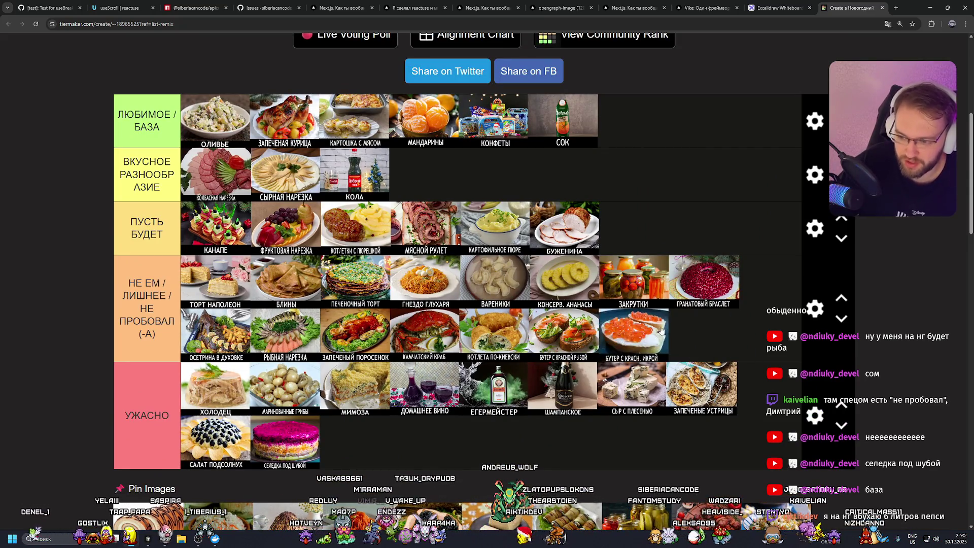
Step: Lead УЖАСНО with ВОДКА, then ШАМПАНСКОЕ, with ЕГЕРМЕЙСТЕР ahead of ДОМАШНЕЕ ВИНО
{"action": "scroll", "coordinate": [346, 299], "scroll_direction": "down", "scroll_amount": 3}
{"action": "scroll", "coordinate": [347, 297], "scroll_direction": "up", "scroll_amount": 1}
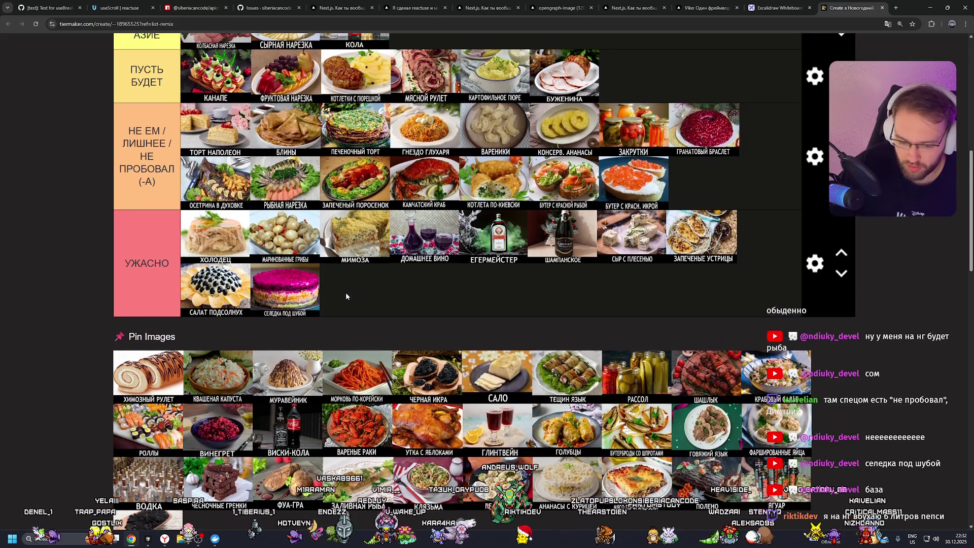
{"action": "mouse_move", "coordinate": [148, 479]}
{"action": "left_mouse_down"}
{"action": "mouse_move", "coordinate": [368, 294]}
{"action": "mouse_move", "coordinate": [202, 253]}
{"action": "mouse_move", "coordinate": [208, 259]}
{"action": "left_mouse_up"}
{"action": "scroll", "coordinate": [207, 259], "scroll_direction": "up", "scroll_amount": 2}
{"action": "left_click_drag", "start_coordinate": [495, 310], "coordinate": [285, 310]}
{"action": "left_click_drag", "start_coordinate": [563, 310], "coordinate": [426, 310]}
{"action": "left_click_drag", "start_coordinate": [633, 310], "coordinate": [298, 311]}
{"action": "left_click_drag", "start_coordinate": [449, 310], "coordinate": [344, 313]}
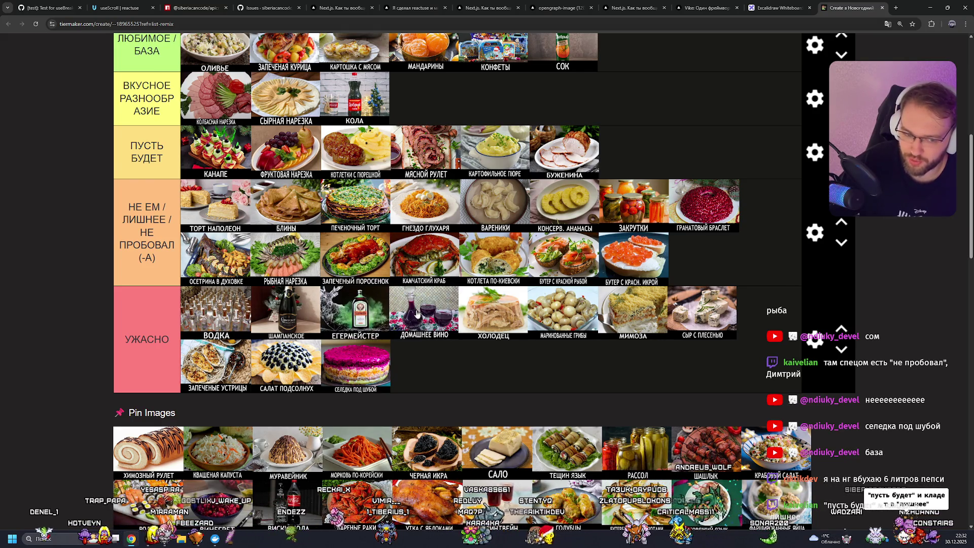
Step: Rank the next pinned items, such as ПЕЛЬМЕНИ, ЯГУАР and ВИСКИ-КОЛА, into tier rows
{"action": "scroll", "coordinate": [430, 316], "scroll_direction": "down", "scroll_amount": 5}
{"action": "scroll", "coordinate": [431, 317], "scroll_direction": "up", "scroll_amount": 4}
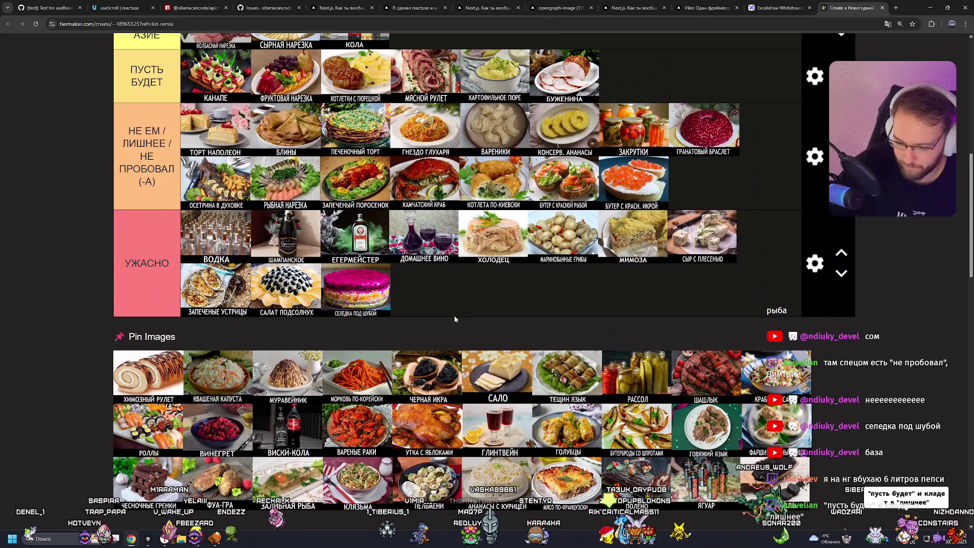
{"action": "mouse_move", "coordinate": [429, 479]}
{"action": "left_mouse_down"}
{"action": "mouse_move", "coordinate": [315, 385]}
{"action": "mouse_move", "coordinate": [228, 213]}
{"action": "mouse_move", "coordinate": [195, 122]}
{"action": "mouse_move", "coordinate": [206, 218]}
{"action": "mouse_move", "coordinate": [659, 226]}
{"action": "mouse_move", "coordinate": [738, 315]}
{"action": "left_mouse_up"}
{"action": "scroll", "coordinate": [228, 213], "scroll_direction": "up", "scroll_amount": 3}
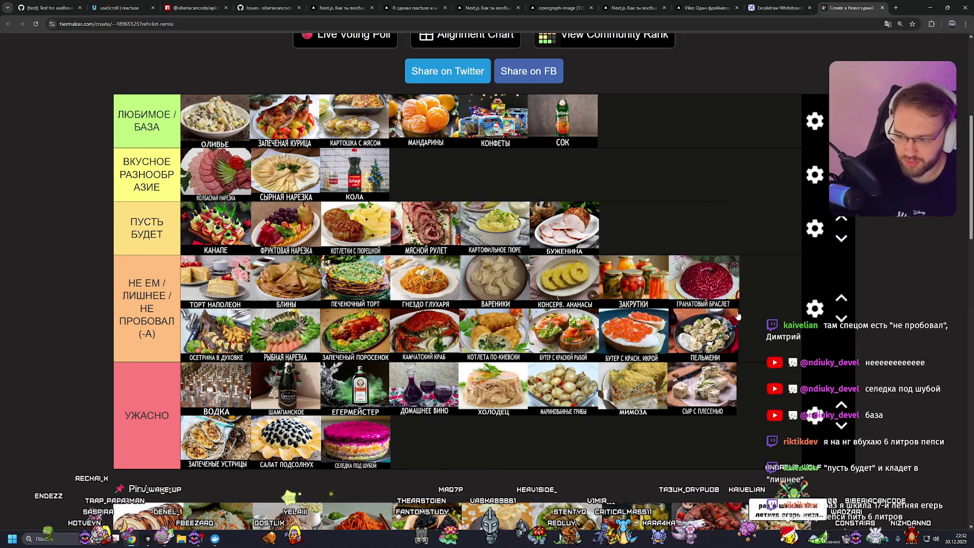
{"action": "scroll", "coordinate": [582, 222], "scroll_direction": "down", "scroll_amount": 5}
{"action": "mouse_move", "coordinate": [725, 406]}
{"action": "left_mouse_down"}
{"action": "mouse_move", "coordinate": [507, 152]}
{"action": "mouse_move", "coordinate": [355, 76]}
{"action": "mouse_move", "coordinate": [289, 152]}
{"action": "mouse_move", "coordinate": [286, 179]}
{"action": "left_mouse_up"}
{"action": "scroll", "coordinate": [508, 254], "scroll_direction": "down", "scroll_amount": 5}
{"action": "mouse_move", "coordinate": [634, 393]}
{"action": "left_mouse_down"}
{"action": "mouse_move", "coordinate": [629, 355]}
{"action": "mouse_move", "coordinate": [532, 243]}
{"action": "mouse_move", "coordinate": [548, 228]}
{"action": "mouse_move", "coordinate": [478, 224]}
{"action": "left_mouse_up"}
{"action": "scroll", "coordinate": [591, 285], "scroll_direction": "down", "scroll_amount": 1}
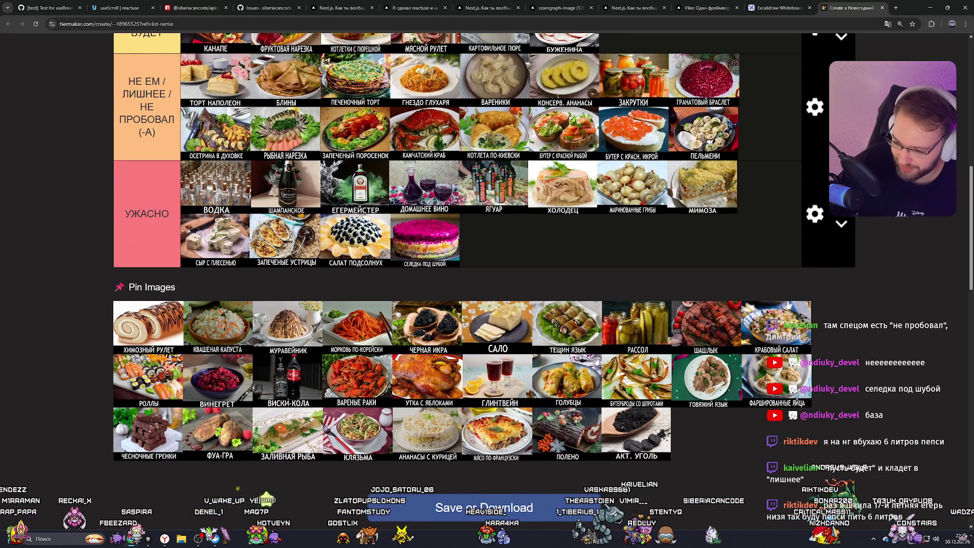
{"action": "scroll", "coordinate": [566, 444], "scroll_direction": "up", "scroll_amount": 1}
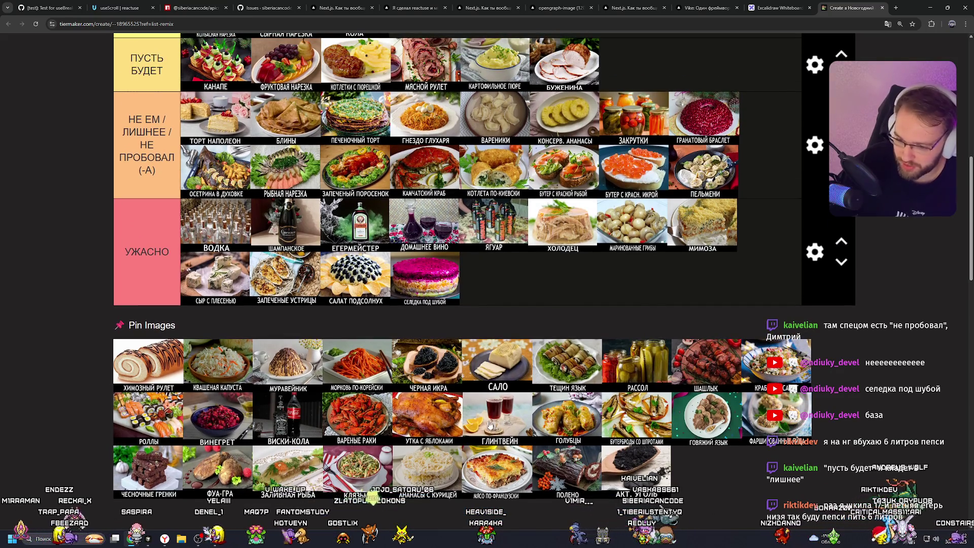
{"action": "mouse_move", "coordinate": [306, 420]}
{"action": "left_mouse_down"}
{"action": "mouse_move", "coordinate": [386, 355]}
{"action": "mouse_move", "coordinate": [495, 324]}
{"action": "mouse_move", "coordinate": [482, 272]}
{"action": "mouse_move", "coordinate": [464, 261]}
{"action": "left_mouse_up"}
Step: Swap КОЛА into the top tier in place of СОК
{"action": "scroll", "coordinate": [386, 354], "scroll_direction": "up", "scroll_amount": 1}
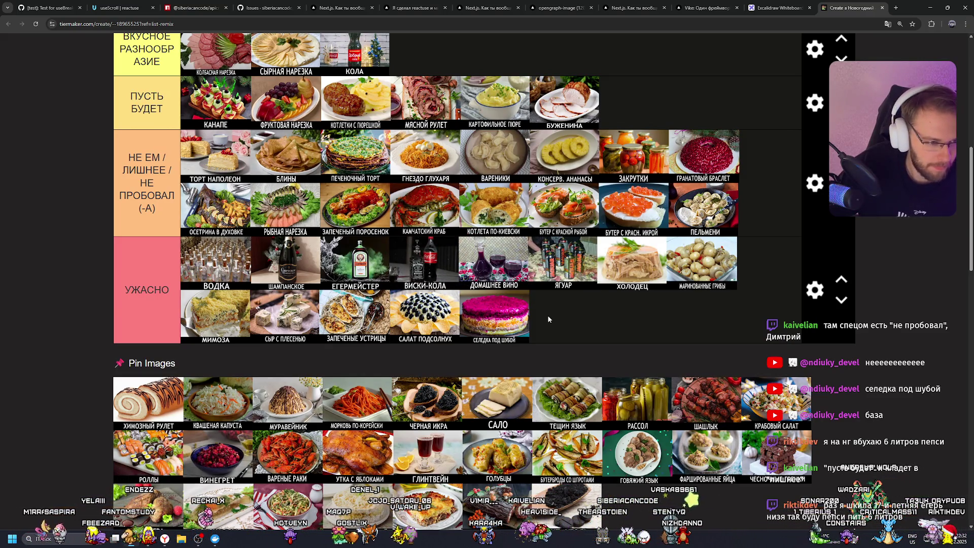
{"action": "scroll", "coordinate": [553, 330], "scroll_direction": "up", "scroll_amount": 3}
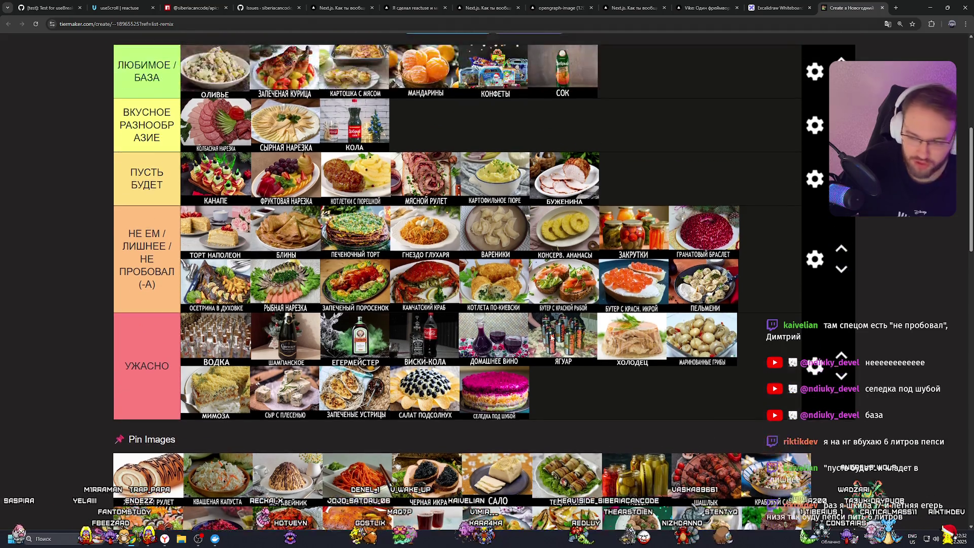
{"action": "left_click_drag", "start_coordinate": [643, 326], "coordinate": [639, 324]}
{"action": "scroll", "coordinate": [465, 257], "scroll_direction": "up", "scroll_amount": 2}
{"action": "mouse_move", "coordinate": [370, 236]}
{"action": "left_mouse_down"}
{"action": "mouse_move", "coordinate": [385, 236]}
{"action": "mouse_move", "coordinate": [363, 235]}
{"action": "mouse_move", "coordinate": [476, 251]}
{"action": "left_mouse_up"}
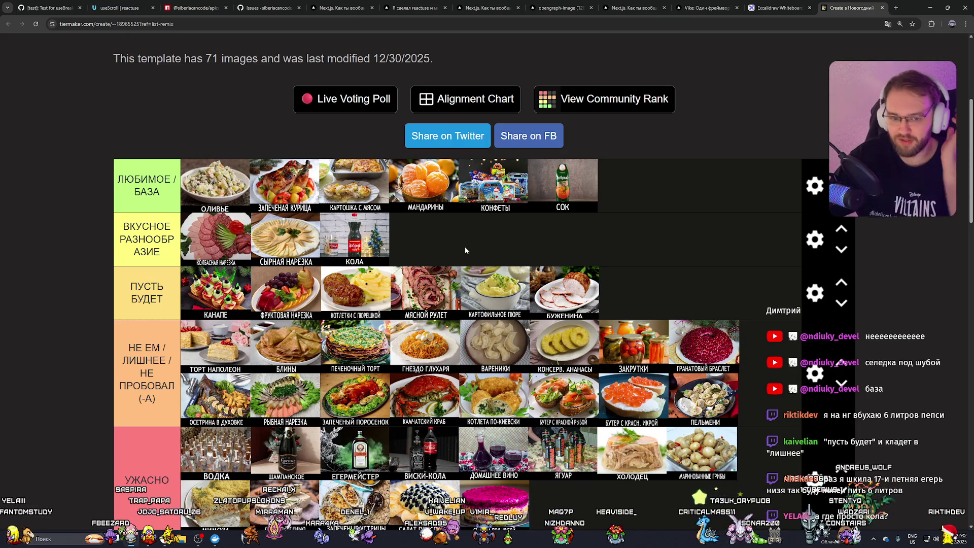
{"action": "scroll", "coordinate": [465, 250], "scroll_direction": "down", "scroll_amount": 5}
{"action": "scroll", "coordinate": [577, 151], "scroll_direction": "up", "scroll_amount": 4}
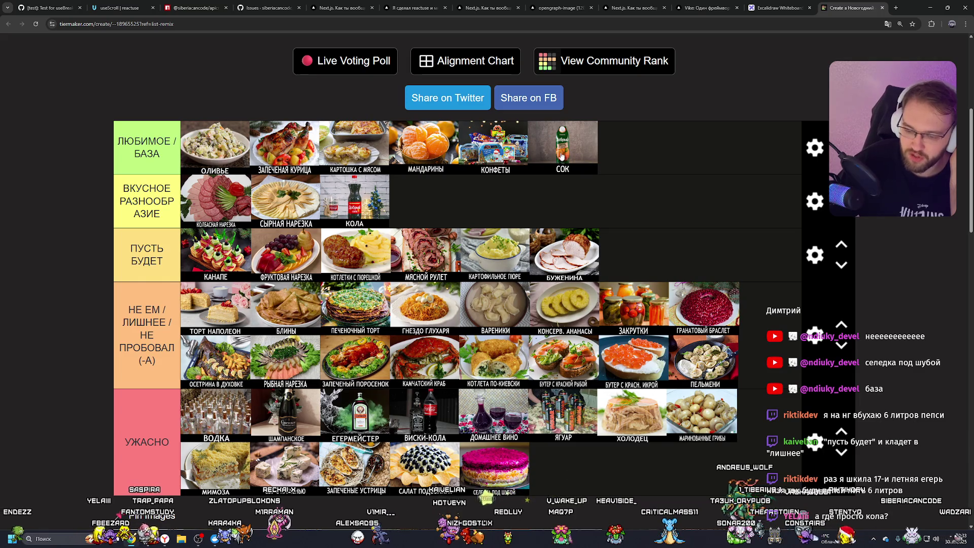
{"action": "scroll", "coordinate": [561, 156], "scroll_direction": "down", "scroll_amount": 5}
{"action": "scroll", "coordinate": [428, 350], "scroll_direction": "up", "scroll_amount": 2}
Step: Rank more items, such as ГЛИНТВЕЙН, МЯСО ПО-ФРАНЦУЗСКИ, ВАРЕНЫЕ РАКИ and ВИНЕГРЕТ
{"action": "mouse_move", "coordinate": [427, 339]}
{"action": "left_mouse_down"}
{"action": "mouse_move", "coordinate": [427, 350]}
{"action": "mouse_move", "coordinate": [365, 265]}
{"action": "mouse_move", "coordinate": [340, 257]}
{"action": "left_mouse_up"}
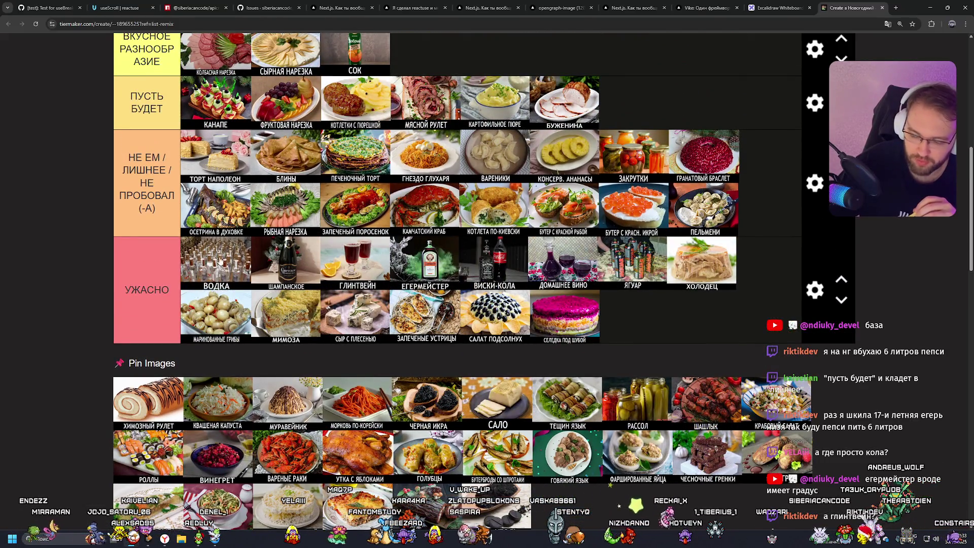
{"action": "scroll", "coordinate": [525, 268], "scroll_direction": "down", "scroll_amount": 2}
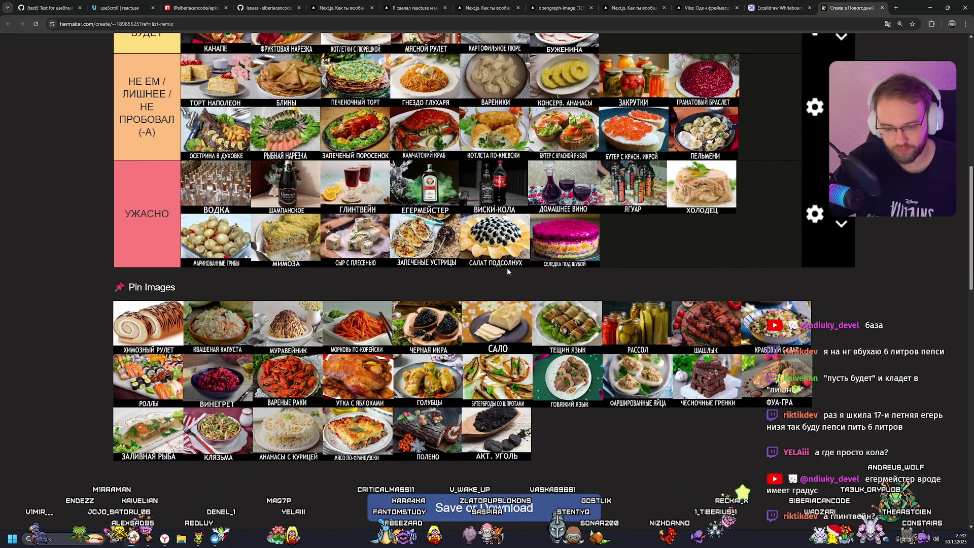
{"action": "mouse_move", "coordinate": [359, 435]}
{"action": "left_mouse_down"}
{"action": "mouse_move", "coordinate": [599, 203]}
{"action": "mouse_move", "coordinate": [656, 169]}
{"action": "mouse_move", "coordinate": [654, 238]}
{"action": "mouse_move", "coordinate": [735, 294]}
{"action": "mouse_move", "coordinate": [646, 383]}
{"action": "mouse_move", "coordinate": [343, 412]}
{"action": "left_mouse_up"}
{"action": "scroll", "coordinate": [361, 431], "scroll_direction": "up", "scroll_amount": 4}
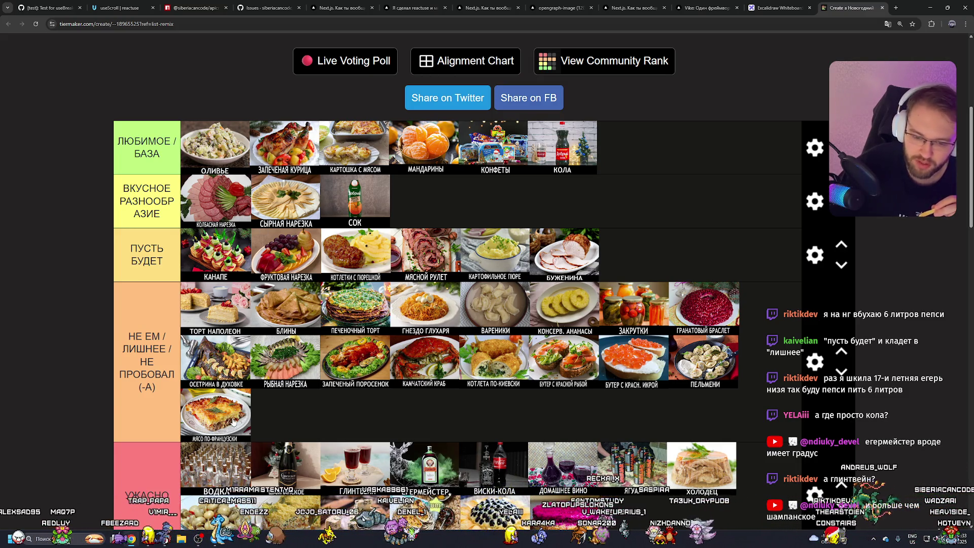
{"action": "scroll", "coordinate": [233, 421], "scroll_direction": "down", "scroll_amount": 5}
{"action": "mouse_move", "coordinate": [278, 391]}
{"action": "left_mouse_down"}
{"action": "mouse_move", "coordinate": [535, 282]}
{"action": "mouse_move", "coordinate": [299, 263]}
{"action": "left_mouse_up"}
{"action": "scroll", "coordinate": [416, 254], "scroll_direction": "down", "scroll_amount": 3}
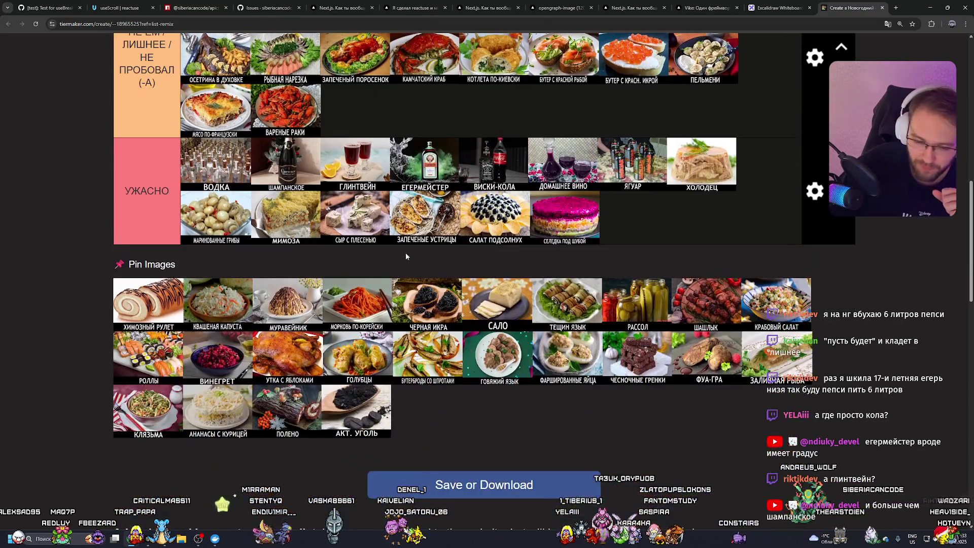
{"action": "mouse_move", "coordinate": [222, 353]}
{"action": "left_mouse_down"}
{"action": "mouse_move", "coordinate": [244, 66]}
{"action": "mouse_move", "coordinate": [263, 213]}
{"action": "mouse_move", "coordinate": [276, 223]}
{"action": "mouse_move", "coordinate": [674, 213]}
{"action": "left_mouse_up"}
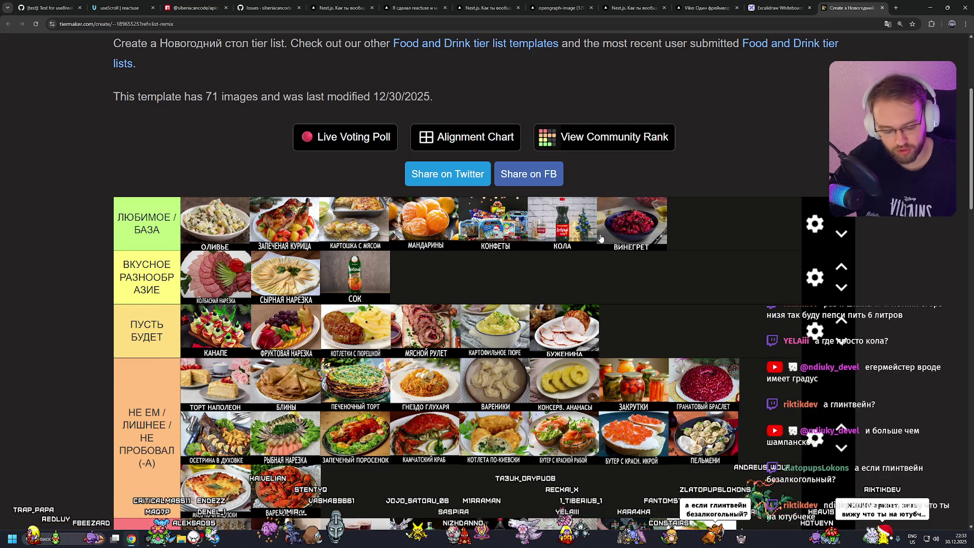
{"action": "scroll", "coordinate": [520, 250], "scroll_direction": "down", "scroll_amount": 5}
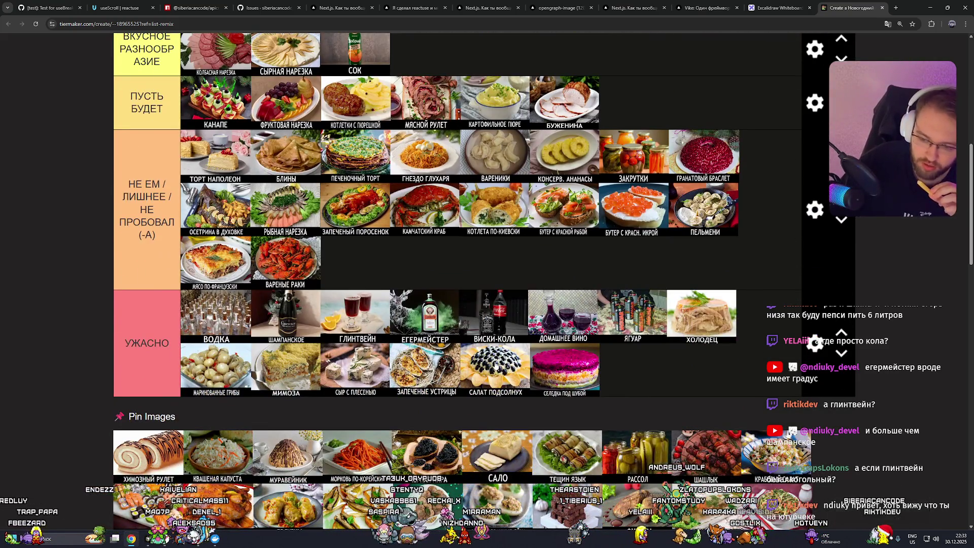
{"action": "scroll", "coordinate": [570, 347], "scroll_direction": "down", "scroll_amount": 3}
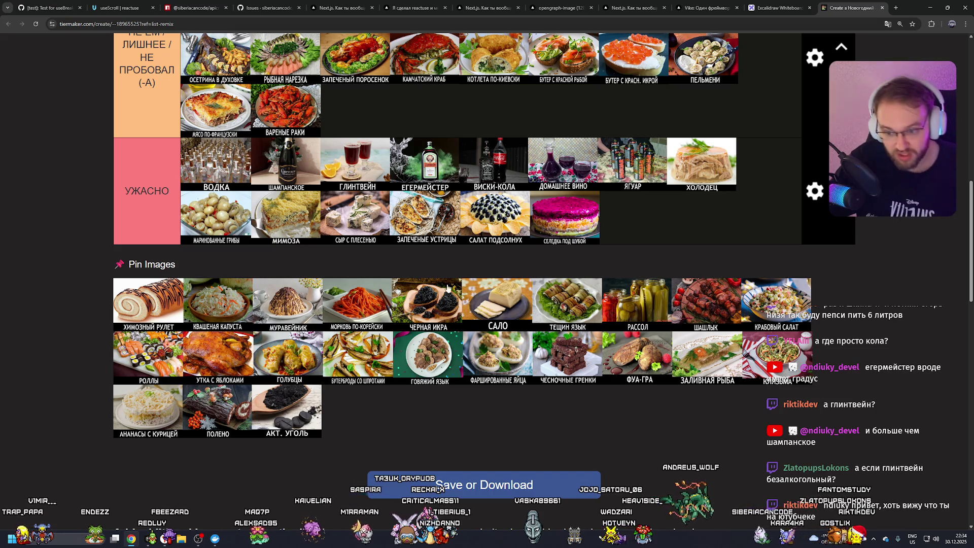
{"action": "scroll", "coordinate": [444, 290], "scroll_direction": "up", "scroll_amount": 2}
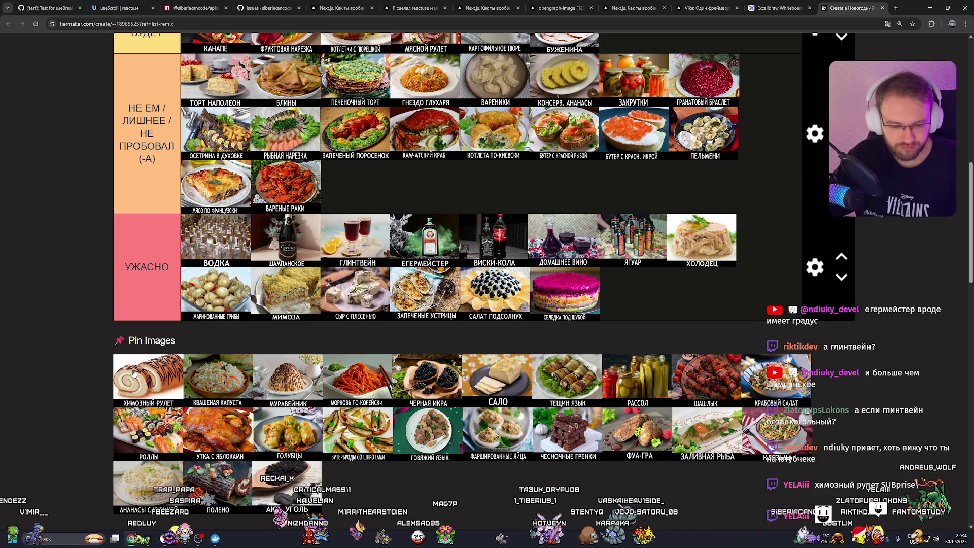
Step: Move ХИМОЗНЫЙ РУЛЕТ to the end of ПУСТЬ БУДЕТ; end НЕ ЕМ with КВАШЕНАЯ КАПУСТА and МУРАВЕЙНИК
{"action": "mouse_move", "coordinate": [142, 380]}
{"action": "left_mouse_down"}
{"action": "mouse_move", "coordinate": [361, 326]}
{"action": "mouse_move", "coordinate": [742, 191]}
{"action": "mouse_move", "coordinate": [610, 211]}
{"action": "left_mouse_up"}
{"action": "scroll", "coordinate": [362, 326], "scroll_direction": "up", "scroll_amount": 4}
{"action": "mouse_move", "coordinate": [422, 209]}
{"action": "left_mouse_down"}
{"action": "mouse_move", "coordinate": [679, 248]}
{"action": "mouse_move", "coordinate": [655, 248]}
{"action": "left_mouse_up"}
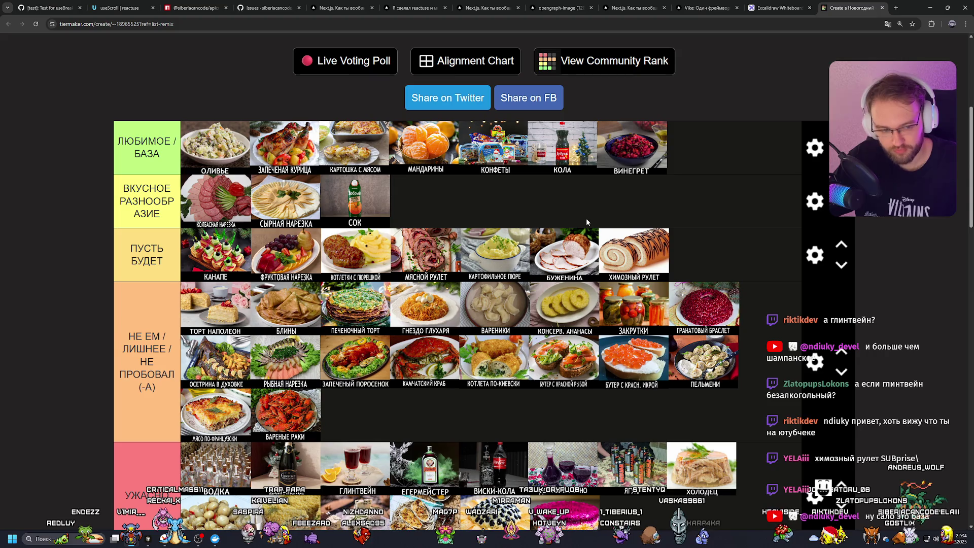
{"action": "scroll", "coordinate": [568, 223], "scroll_direction": "down", "scroll_amount": 3}
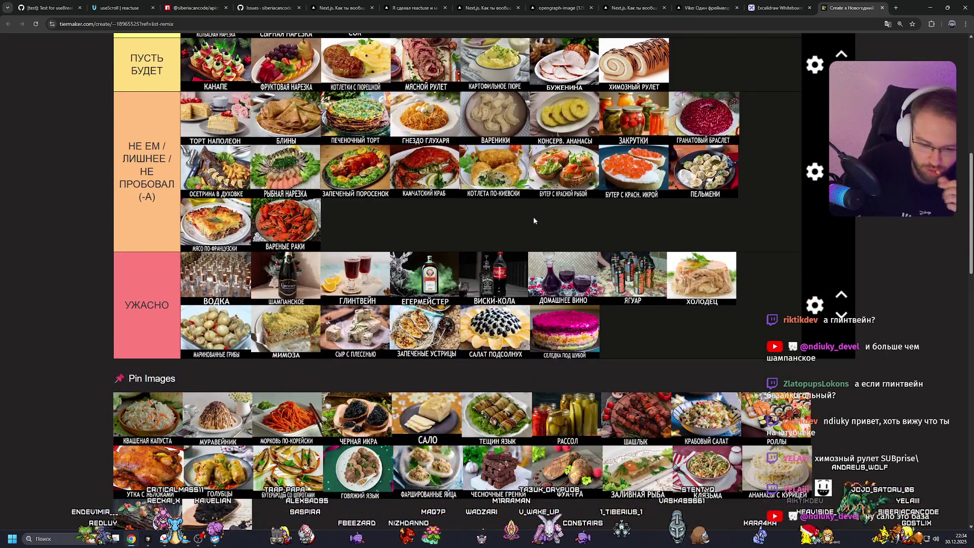
{"action": "mouse_move", "coordinate": [141, 422]}
{"action": "left_mouse_down"}
{"action": "mouse_move", "coordinate": [167, 385]}
{"action": "mouse_move", "coordinate": [354, 274]}
{"action": "mouse_move", "coordinate": [397, 276]}
{"action": "left_mouse_up"}
{"action": "scroll", "coordinate": [365, 274], "scroll_direction": "up", "scroll_amount": 1}
{"action": "left_click_drag", "start_coordinate": [156, 328], "coordinate": [436, 149]}
Step: Drag three more pinned dish tiles into their tier rows
{"action": "scroll", "coordinate": [218, 310], "scroll_direction": "up", "scroll_amount": 2}
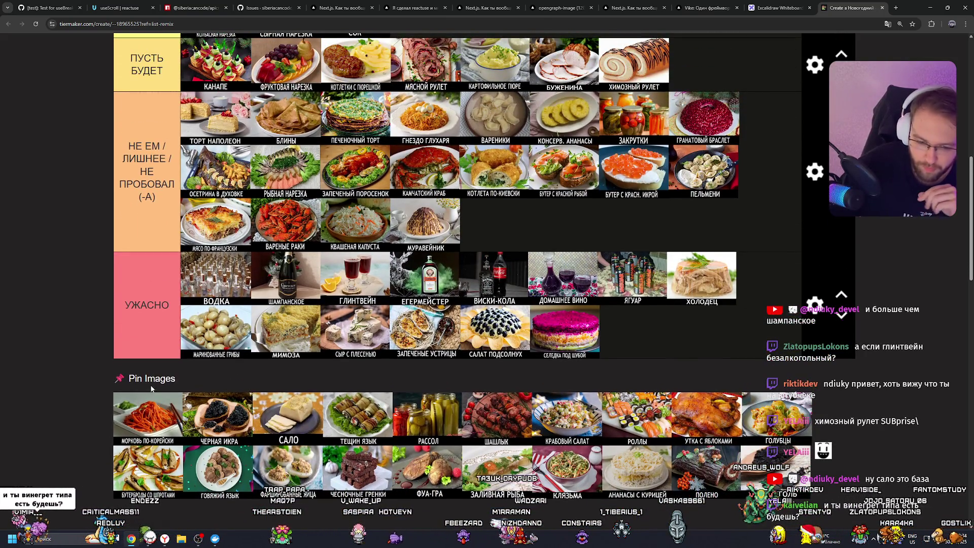
{"action": "mouse_move", "coordinate": [146, 416]}
{"action": "left_mouse_down"}
{"action": "mouse_move", "coordinate": [507, 238]}
{"action": "mouse_move", "coordinate": [723, 169]}
{"action": "mouse_move", "coordinate": [693, 202]}
{"action": "mouse_move", "coordinate": [662, 207]}
{"action": "left_mouse_up"}
{"action": "scroll", "coordinate": [507, 239], "scroll_direction": "up", "scroll_amount": 3}
{"action": "scroll", "coordinate": [724, 169], "scroll_direction": "up", "scroll_amount": 2}
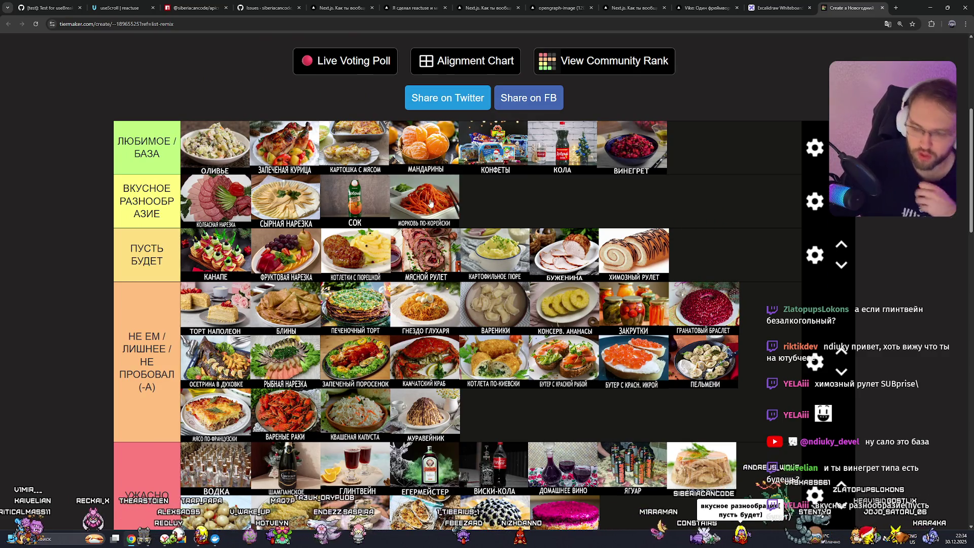
{"action": "scroll", "coordinate": [380, 263], "scroll_direction": "down", "scroll_amount": 5}
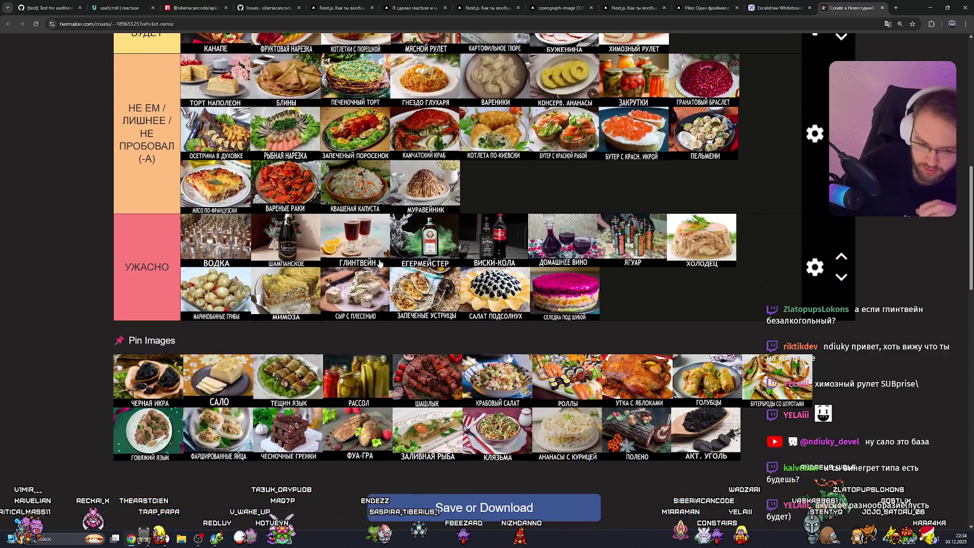
{"action": "left_click_drag", "start_coordinate": [160, 378], "coordinate": [313, 112]}
{"action": "scroll", "coordinate": [167, 355], "scroll_direction": "up", "scroll_amount": 4}
{"action": "left_click_drag", "start_coordinate": [209, 109], "coordinate": [489, 239]}
{"action": "scroll", "coordinate": [211, 112], "scroll_direction": "down", "scroll_amount": 3}
{"action": "scroll", "coordinate": [553, 268], "scroll_direction": "down", "scroll_amount": 1}
{"action": "scroll", "coordinate": [533, 267], "scroll_direction": "down", "scroll_amount": 1}
{"action": "scroll", "coordinate": [354, 304], "scroll_direction": "up", "scroll_amount": 2}
Step: Add САЛО, ТЕЩИН ЯЗЫК and РАССОЛ to the НЕ ЕМ tier
{"action": "mouse_move", "coordinate": [148, 377]}
{"action": "left_mouse_down"}
{"action": "mouse_move", "coordinate": [355, 254]}
{"action": "mouse_move", "coordinate": [617, 196]}
{"action": "left_mouse_up"}
{"action": "scroll", "coordinate": [603, 218], "scroll_direction": "up", "scroll_amount": 2}
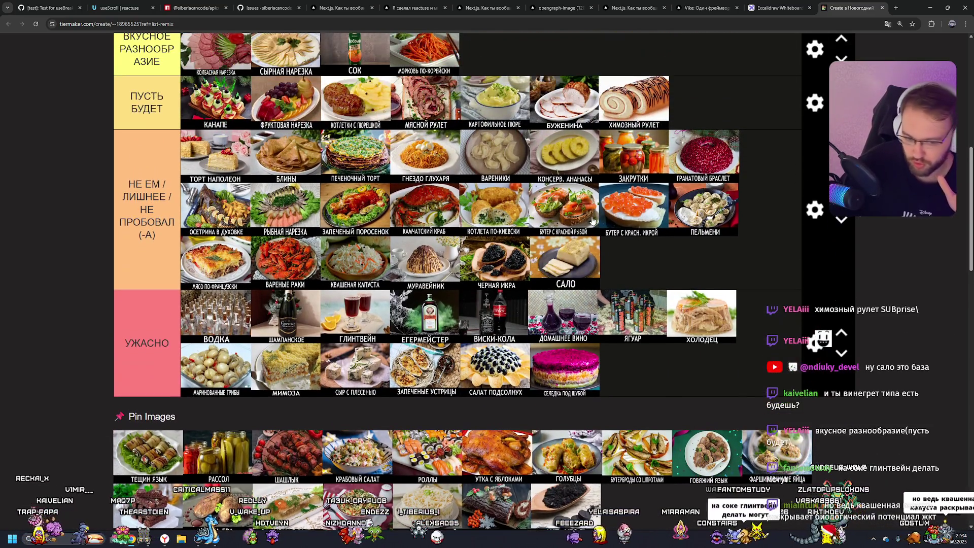
{"action": "left_click_drag", "start_coordinate": [166, 456], "coordinate": [677, 270]}
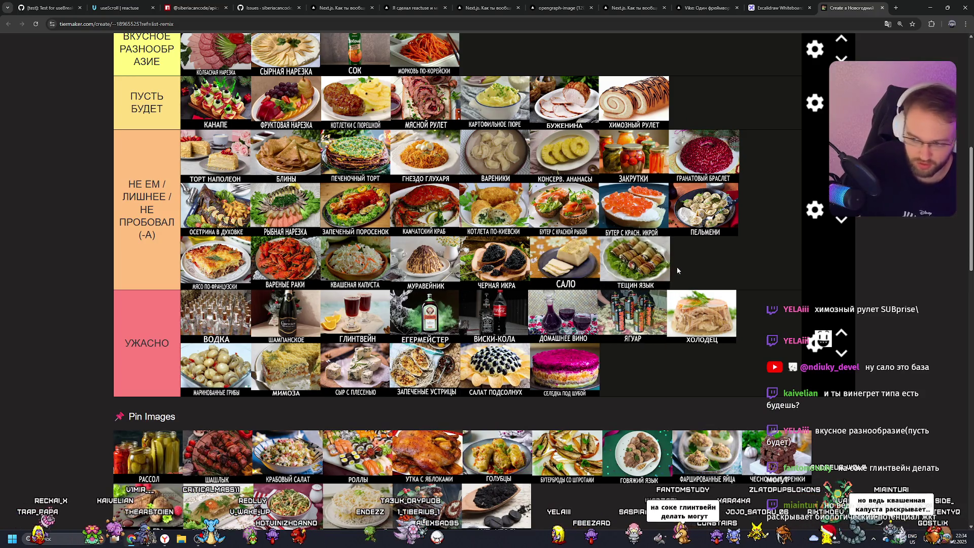
{"action": "mouse_move", "coordinate": [148, 456]}
{"action": "left_mouse_down"}
{"action": "mouse_move", "coordinate": [406, 355]}
{"action": "mouse_move", "coordinate": [739, 261]}
{"action": "left_mouse_up"}
{"action": "left_click_drag", "start_coordinate": [172, 430], "coordinate": [214, 315]}
Step: Put КРАБОВЫЙ САЛАТ first in ЛЮБИМОЕ / БАЗА and move ГЛИНТВЕЙН to the end of ПУСТЬ БУДЕТ
{"action": "scroll", "coordinate": [482, 356], "scroll_direction": "down", "scroll_amount": 2}
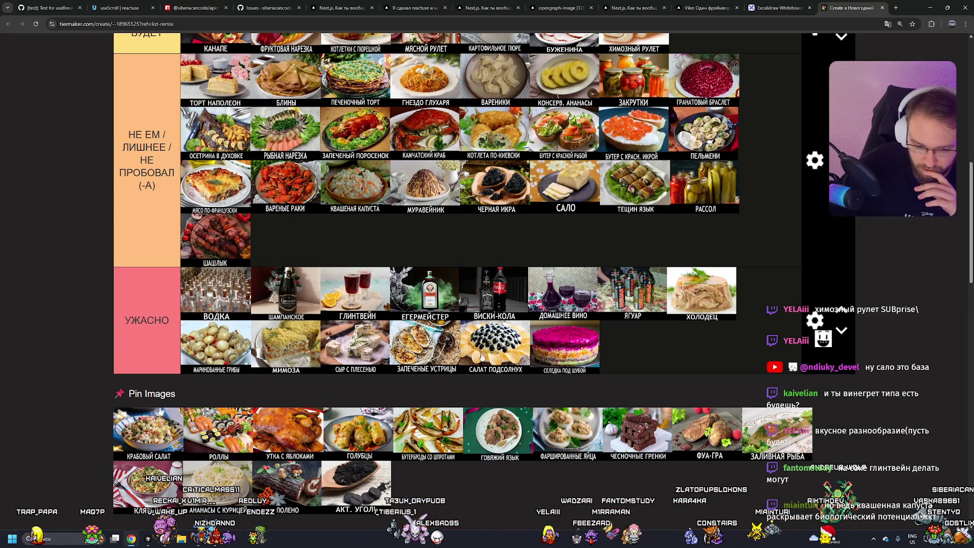
{"action": "mouse_move", "coordinate": [129, 440]}
{"action": "left_mouse_down"}
{"action": "mouse_move", "coordinate": [215, 244]}
{"action": "mouse_move", "coordinate": [217, 264]}
{"action": "mouse_move", "coordinate": [284, 261]}
{"action": "left_mouse_up"}
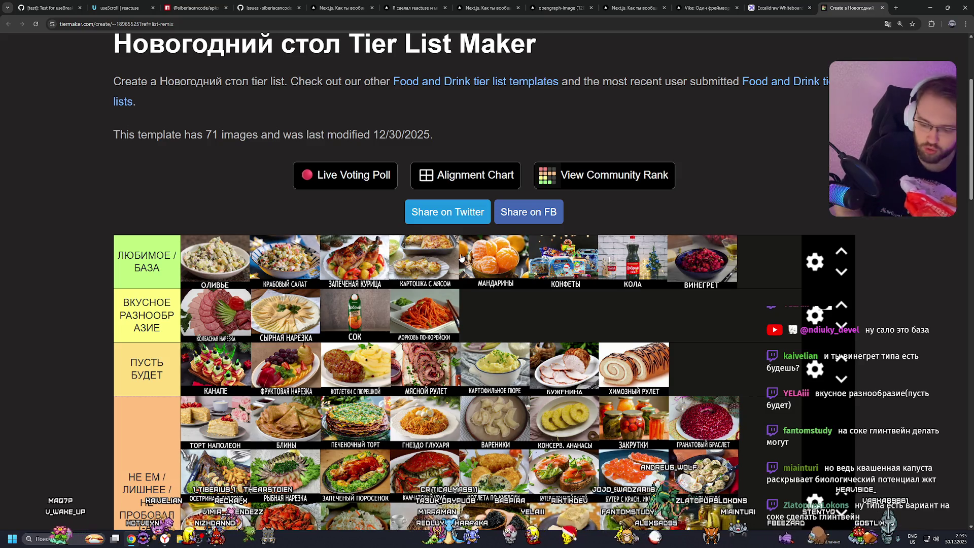
{"action": "scroll", "coordinate": [463, 256], "scroll_direction": "down", "scroll_amount": 5}
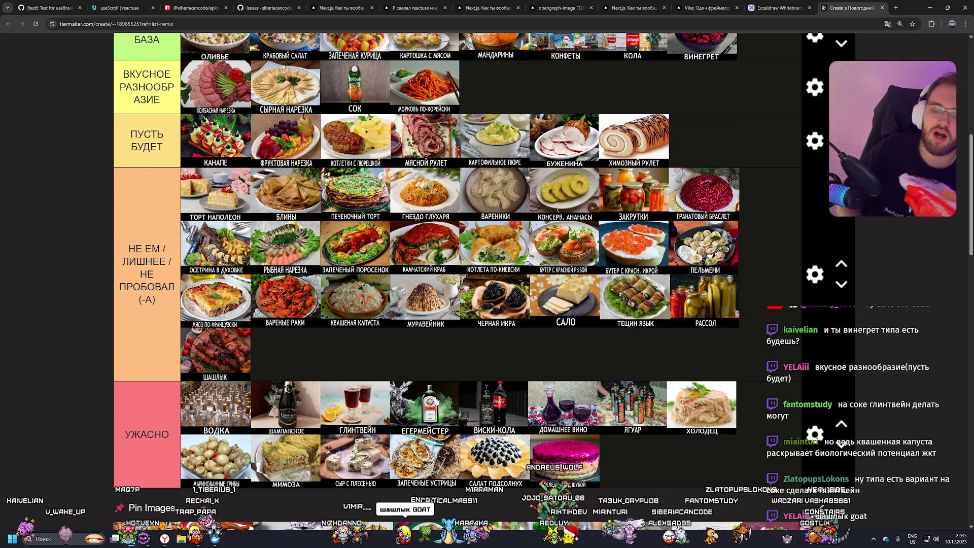
{"action": "mouse_move", "coordinate": [365, 399]}
{"action": "left_mouse_down"}
{"action": "mouse_move", "coordinate": [284, 354]}
{"action": "mouse_move", "coordinate": [502, 310]}
{"action": "mouse_move", "coordinate": [732, 299]}
{"action": "mouse_move", "coordinate": [304, 456]}
{"action": "mouse_move", "coordinate": [330, 401]}
{"action": "mouse_move", "coordinate": [441, 392]}
{"action": "mouse_move", "coordinate": [608, 304]}
{"action": "mouse_move", "coordinate": [729, 268]}
{"action": "left_mouse_up"}
{"action": "scroll", "coordinate": [451, 335], "scroll_direction": "up", "scroll_amount": 3}
{"action": "scroll", "coordinate": [304, 456], "scroll_direction": "down", "scroll_amount": 2}
{"action": "scroll", "coordinate": [508, 355], "scroll_direction": "up", "scroll_amount": 2}
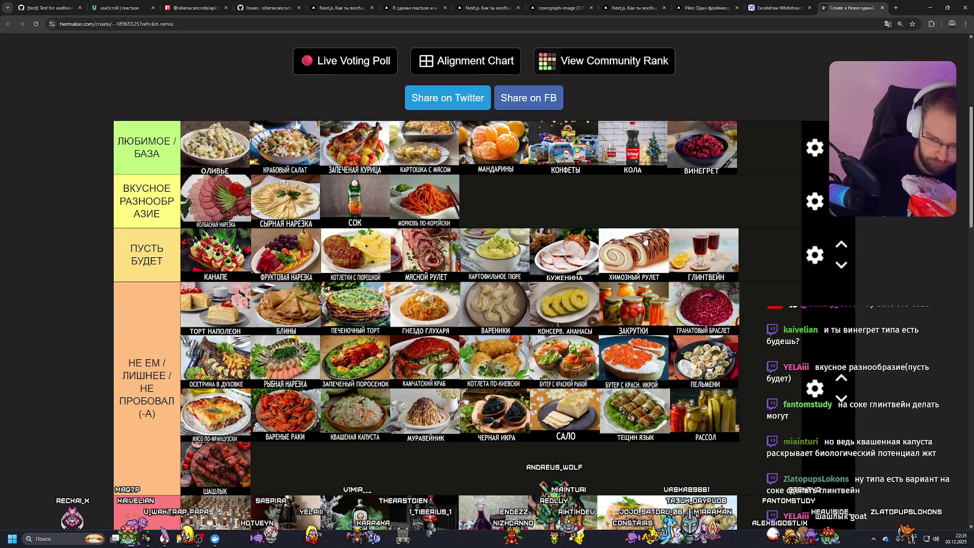
Step: Place РОЛЛЫ, then УТКА С ЯБЛОКАМИ after it, in the НЕ ЕМ tier
{"action": "scroll", "coordinate": [645, 241], "scroll_direction": "down", "scroll_amount": 4}
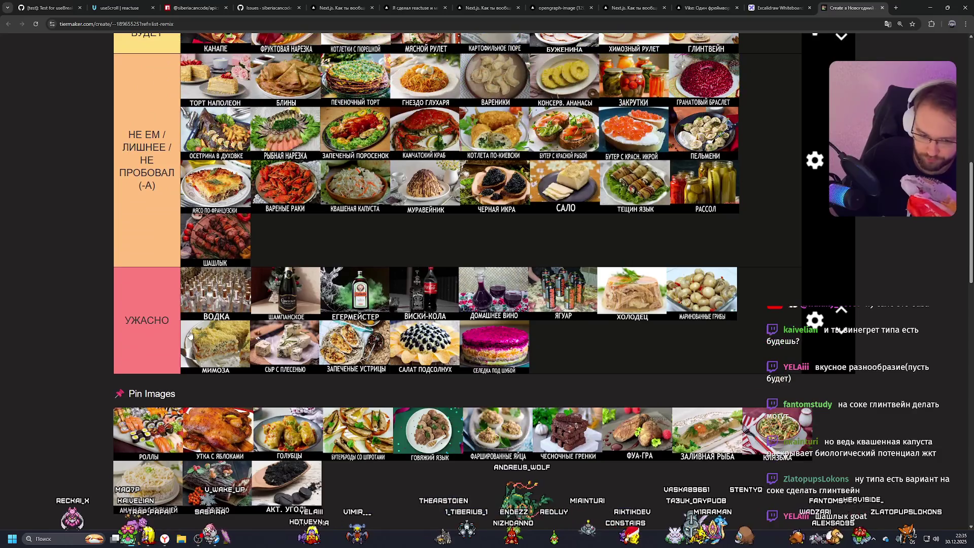
{"action": "mouse_move", "coordinate": [146, 426]}
{"action": "left_mouse_down"}
{"action": "mouse_move", "coordinate": [284, 314]}
{"action": "mouse_move", "coordinate": [302, 339]}
{"action": "mouse_move", "coordinate": [326, 304]}
{"action": "mouse_move", "coordinate": [608, 223]}
{"action": "mouse_move", "coordinate": [730, 228]}
{"action": "mouse_move", "coordinate": [736, 238]}
{"action": "mouse_move", "coordinate": [406, 426]}
{"action": "mouse_move", "coordinate": [399, 350]}
{"action": "left_mouse_up"}
{"action": "scroll", "coordinate": [284, 315], "scroll_direction": "up", "scroll_amount": 2}
{"action": "scroll", "coordinate": [326, 303], "scroll_direction": "up", "scroll_amount": 2}
{"action": "scroll", "coordinate": [340, 337], "scroll_direction": "down", "scroll_amount": 3}
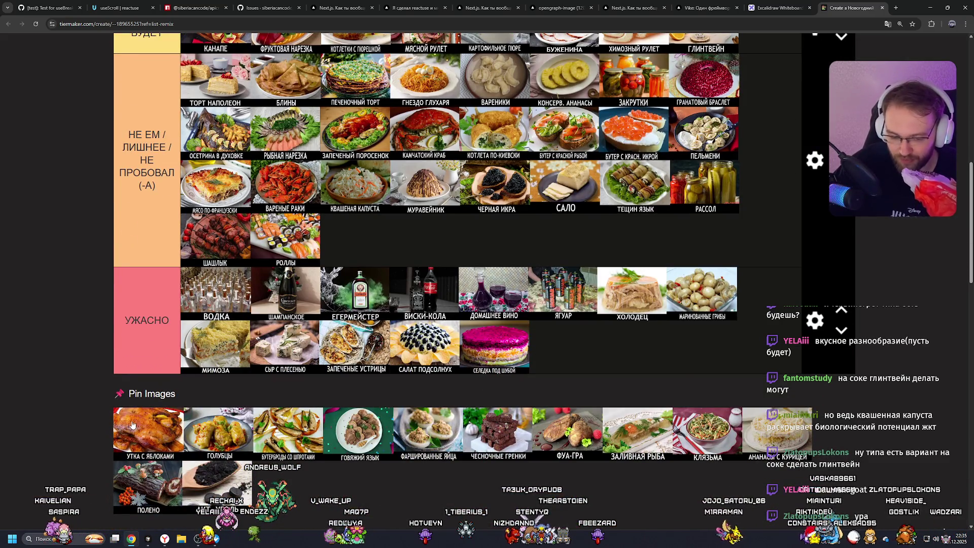
{"action": "left_click_drag", "start_coordinate": [132, 425], "coordinate": [355, 238]}
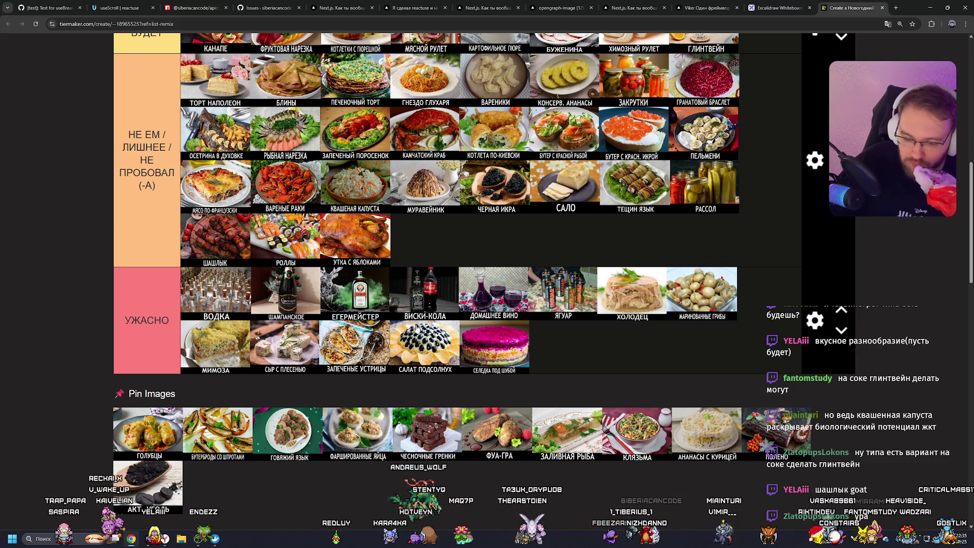
Step: Rank ГОЛУБЦЫ in ЛЮБИМОЕ / БАЗА, БУТЕРБРОДЫ СО ШПРОТАМИ in ПУСТЬ БУДЕТ, and ГОВЯЖИЙ ЯЗЫК last in НЕ ЕМ
{"action": "left_click_drag", "start_coordinate": [141, 430], "coordinate": [144, 426]}
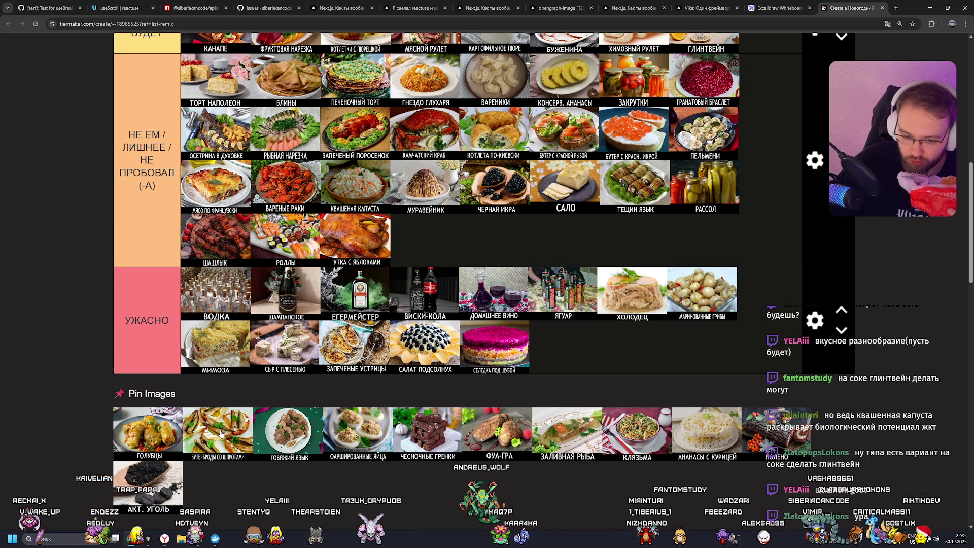
{"action": "mouse_move", "coordinate": [150, 435]}
{"action": "left_mouse_down"}
{"action": "mouse_move", "coordinate": [355, 304]}
{"action": "mouse_move", "coordinate": [537, 249]}
{"action": "mouse_move", "coordinate": [764, 198]}
{"action": "mouse_move", "coordinate": [222, 238]}
{"action": "left_mouse_up"}
{"action": "scroll", "coordinate": [152, 431], "scroll_direction": "up", "scroll_amount": 5}
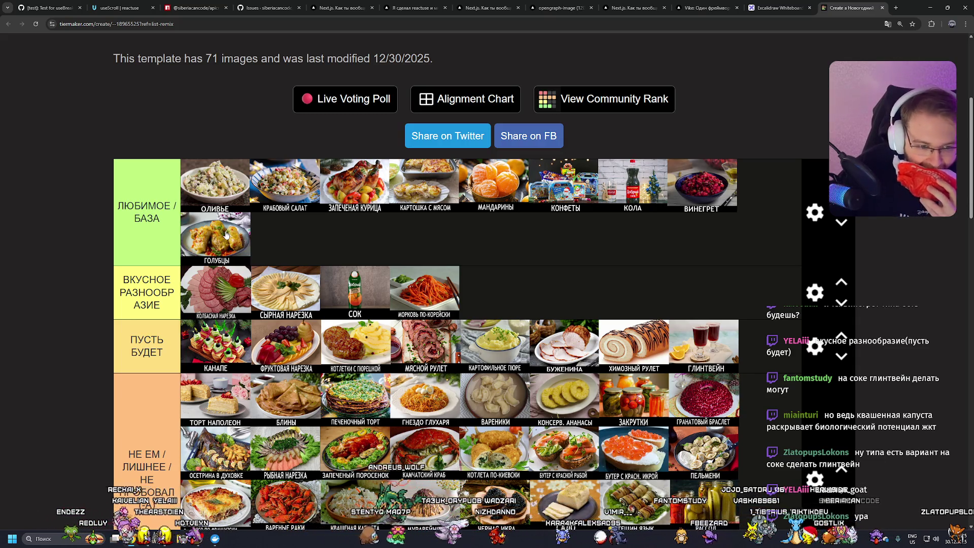
{"action": "scroll", "coordinate": [300, 259], "scroll_direction": "down", "scroll_amount": 8}
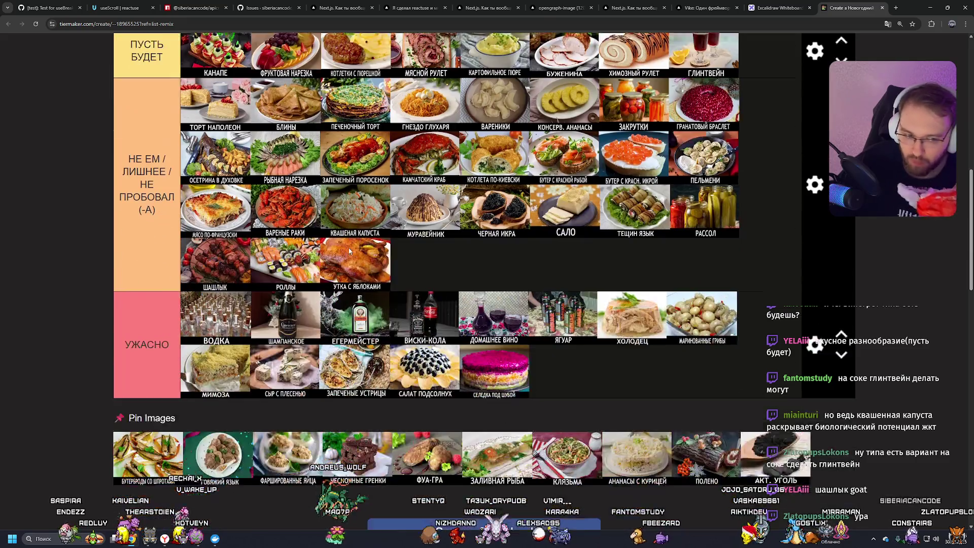
{"action": "scroll", "coordinate": [372, 264], "scroll_direction": "up", "scroll_amount": 2}
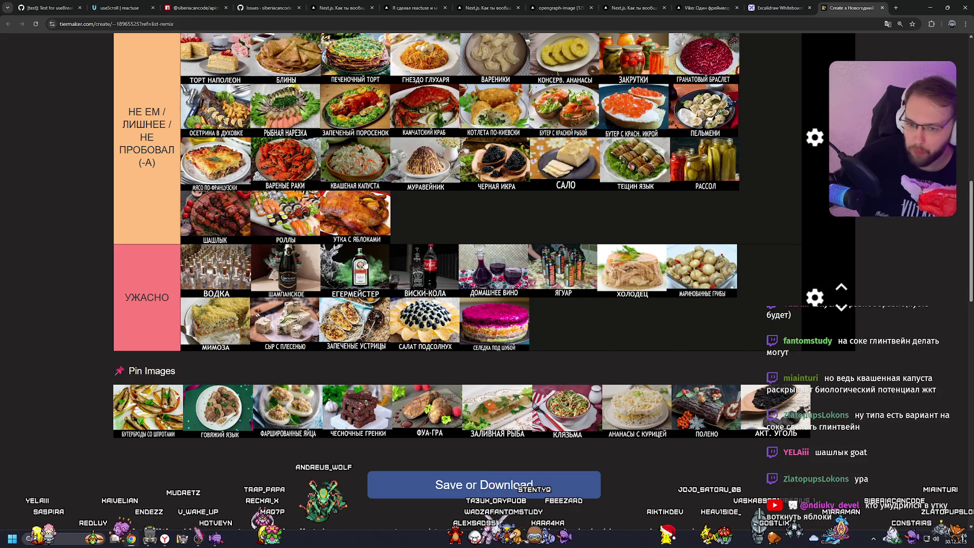
{"action": "mouse_move", "coordinate": [148, 394]}
{"action": "left_mouse_down"}
{"action": "mouse_move", "coordinate": [457, 213]}
{"action": "mouse_move", "coordinate": [644, 274]}
{"action": "mouse_move", "coordinate": [563, 297]}
{"action": "mouse_move", "coordinate": [682, 323]}
{"action": "mouse_move", "coordinate": [227, 358]}
{"action": "left_mouse_up"}
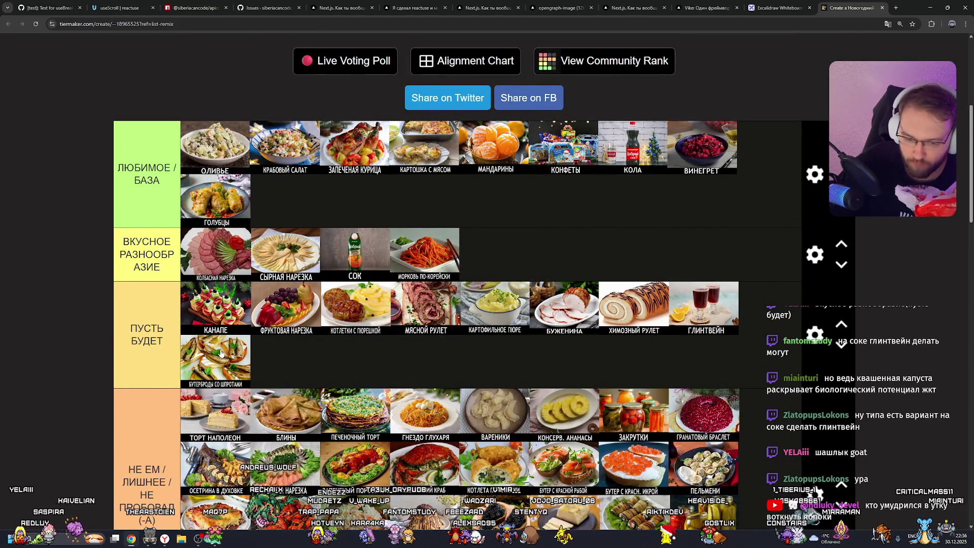
{"action": "scroll", "coordinate": [264, 328], "scroll_direction": "down", "scroll_amount": 8}
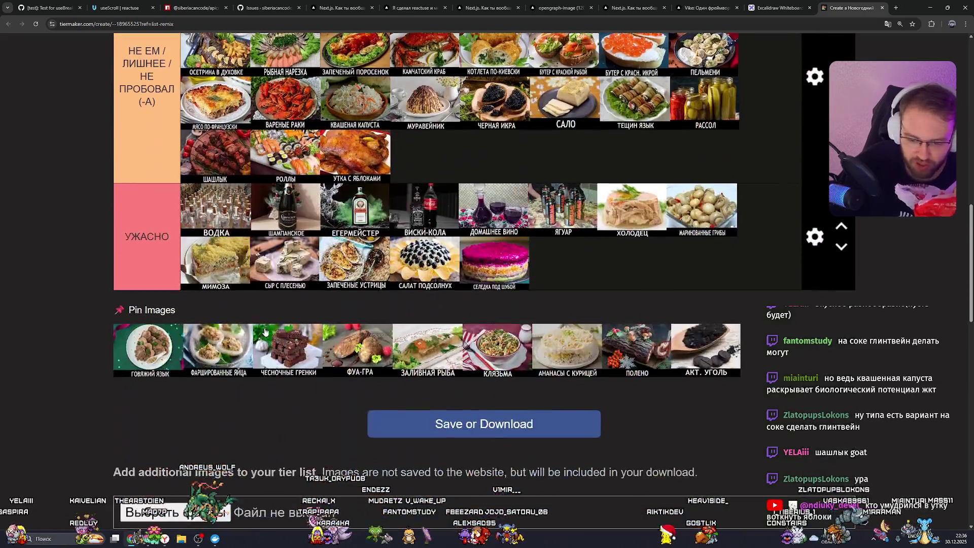
{"action": "left_click_drag", "start_coordinate": [150, 345], "coordinate": [433, 279]}
{"action": "scroll", "coordinate": [304, 317], "scroll_direction": "up", "scroll_amount": 2}
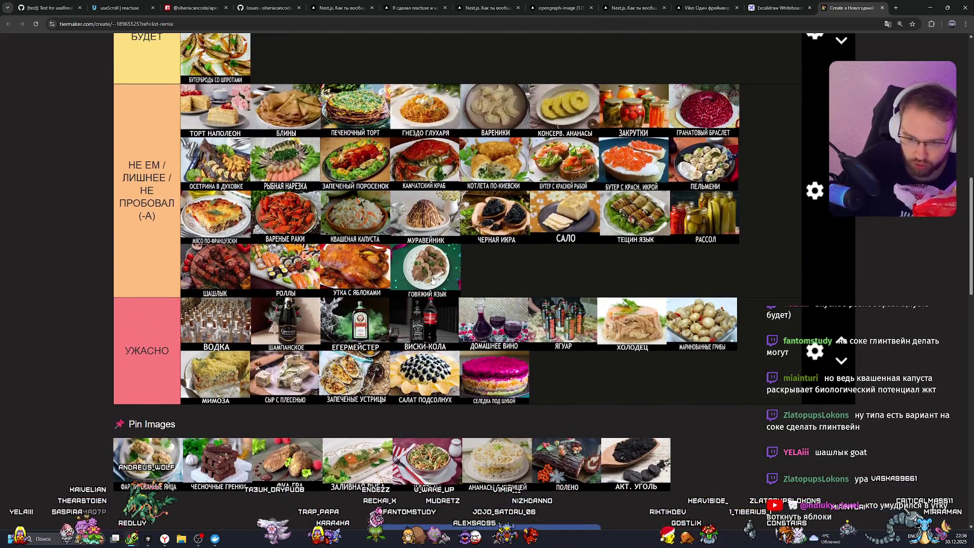
Step: Move ФАРШИРОВАННЫЕ ЯЙЦА, ЧЕСНОЧНЫЕ ГРЕНКИ and АНАНАСЫ С КУРИЦЕЙ into the НЕ ЕМ tier
{"action": "left_click_drag", "start_coordinate": [147, 458], "coordinate": [494, 268]}
{"action": "mouse_move", "coordinate": [147, 456]}
{"action": "left_mouse_down"}
{"action": "mouse_move", "coordinate": [247, 426]}
{"action": "mouse_move", "coordinate": [563, 269]}
{"action": "left_mouse_up"}
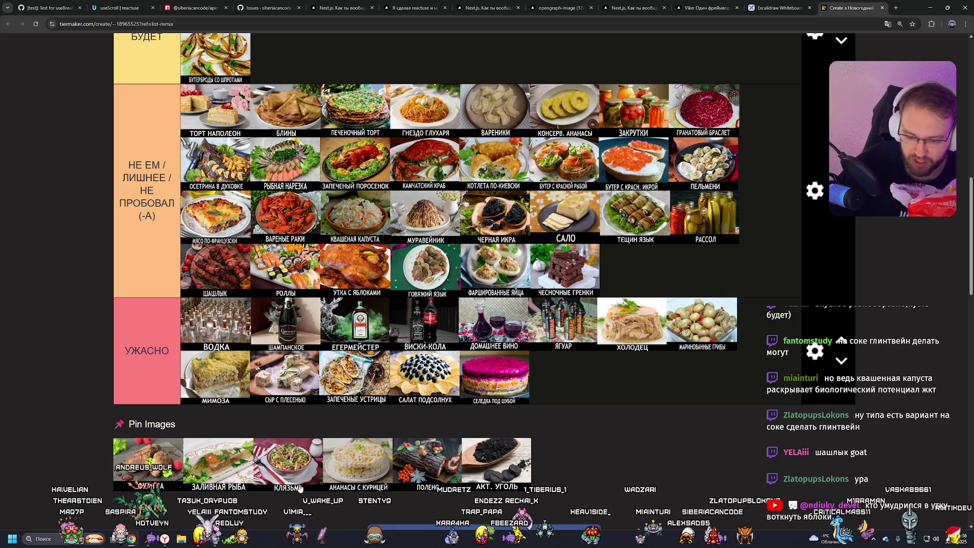
{"action": "right_click", "coordinate": [362, 470]}
{"action": "left_click", "coordinate": [312, 426]}
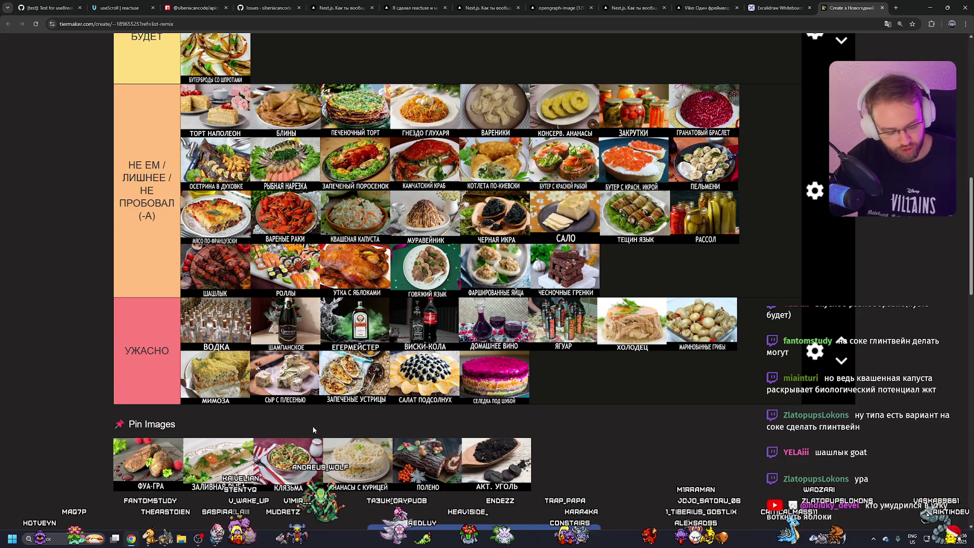
{"action": "mouse_move", "coordinate": [358, 459]}
{"action": "left_mouse_down"}
{"action": "mouse_move", "coordinate": [532, 385]}
{"action": "mouse_move", "coordinate": [646, 278]}
{"action": "left_mouse_up"}
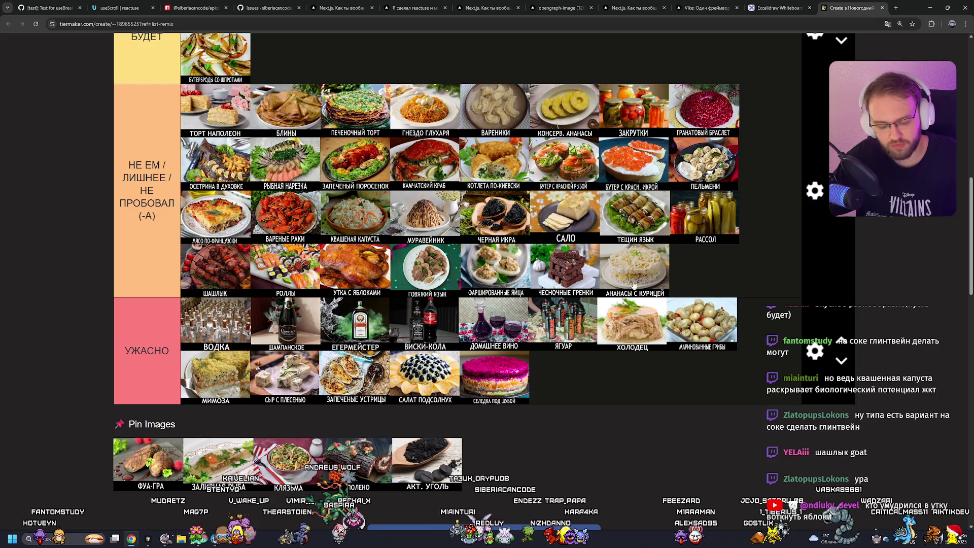
Step: Move ПОЛЕНО into НЕ ЕМ and АКТ. УГОЛЬ to the front of ЛЮБИМОЕ / БАЗА
{"action": "scroll", "coordinate": [480, 267], "scroll_direction": "up", "scroll_amount": 6}
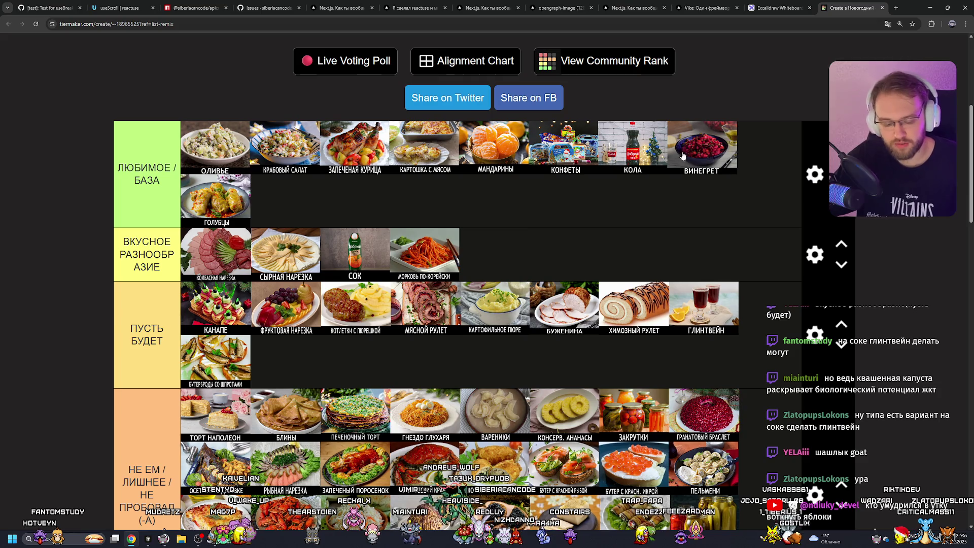
{"action": "scroll", "coordinate": [486, 227], "scroll_direction": "down", "scroll_amount": 3}
{"action": "scroll", "coordinate": [483, 226], "scroll_direction": "down", "scroll_amount": 5}
{"action": "scroll", "coordinate": [493, 341], "scroll_direction": "up", "scroll_amount": 2}
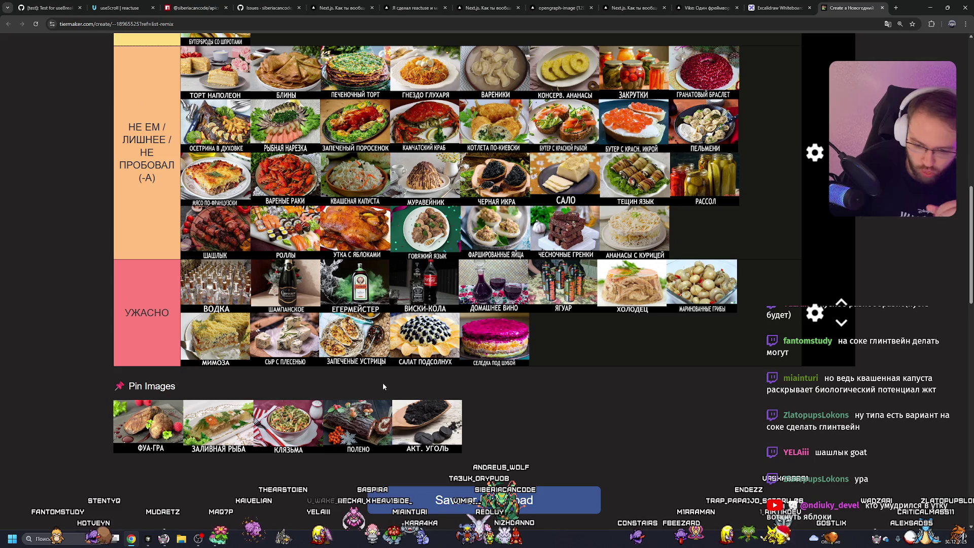
{"action": "mouse_move", "coordinate": [351, 431]}
{"action": "left_mouse_down"}
{"action": "mouse_move", "coordinate": [701, 286]}
{"action": "mouse_move", "coordinate": [703, 232]}
{"action": "left_mouse_up"}
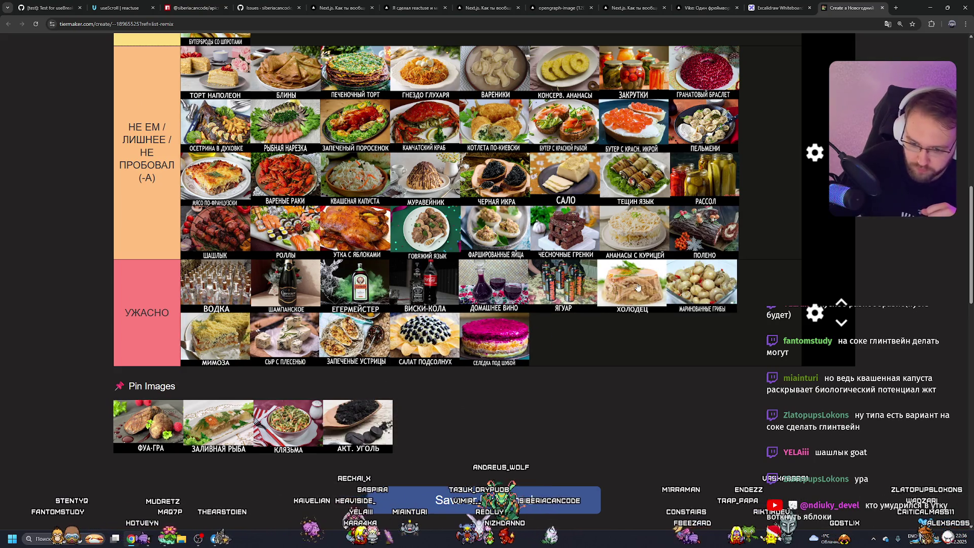
{"action": "mouse_move", "coordinate": [368, 428]}
{"action": "left_mouse_down"}
{"action": "mouse_move", "coordinate": [330, 76]}
{"action": "mouse_move", "coordinate": [304, 61]}
{"action": "mouse_move", "coordinate": [219, 223]}
{"action": "mouse_move", "coordinate": [315, 294]}
{"action": "left_mouse_up"}
Step: Add ФУА-ГРА, ЗАЛИВНАЯ РЫБА and КЛЯЗЬМА to the НЕ ЕМ tier
{"action": "scroll", "coordinate": [316, 294], "scroll_direction": "down", "scroll_amount": 9}
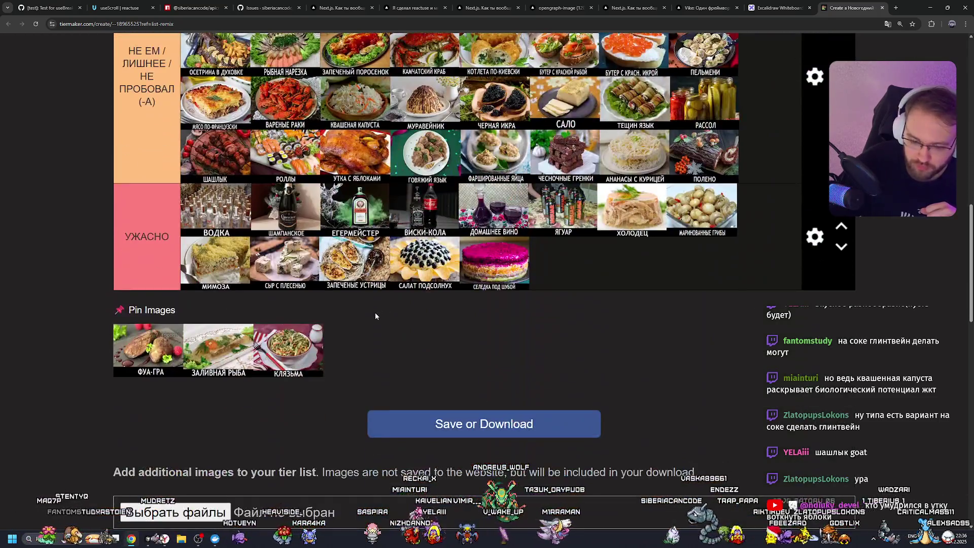
{"action": "mouse_move", "coordinate": [147, 350]}
{"action": "left_mouse_down"}
{"action": "mouse_move", "coordinate": [456, 213]}
{"action": "mouse_move", "coordinate": [719, 212]}
{"action": "left_mouse_up"}
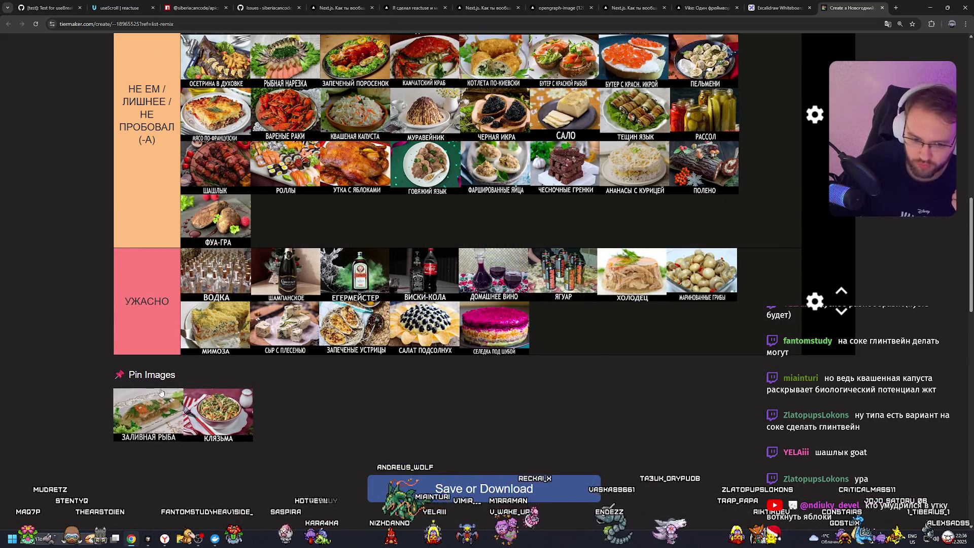
{"action": "left_click_drag", "start_coordinate": [161, 392], "coordinate": [285, 219]}
{"action": "left_click_drag", "start_coordinate": [158, 394], "coordinate": [425, 167]}
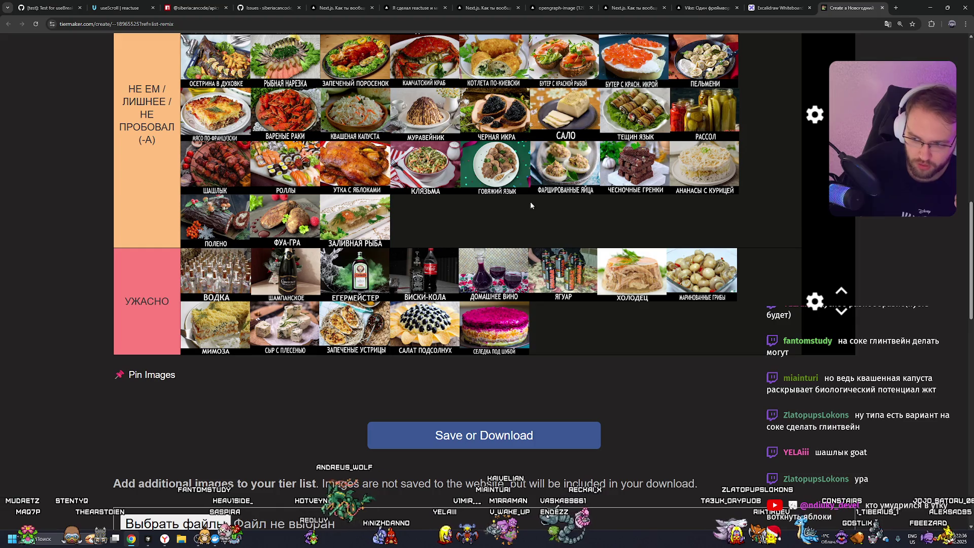
{"action": "scroll", "coordinate": [304, 228], "scroll_direction": "up", "scroll_amount": 15}
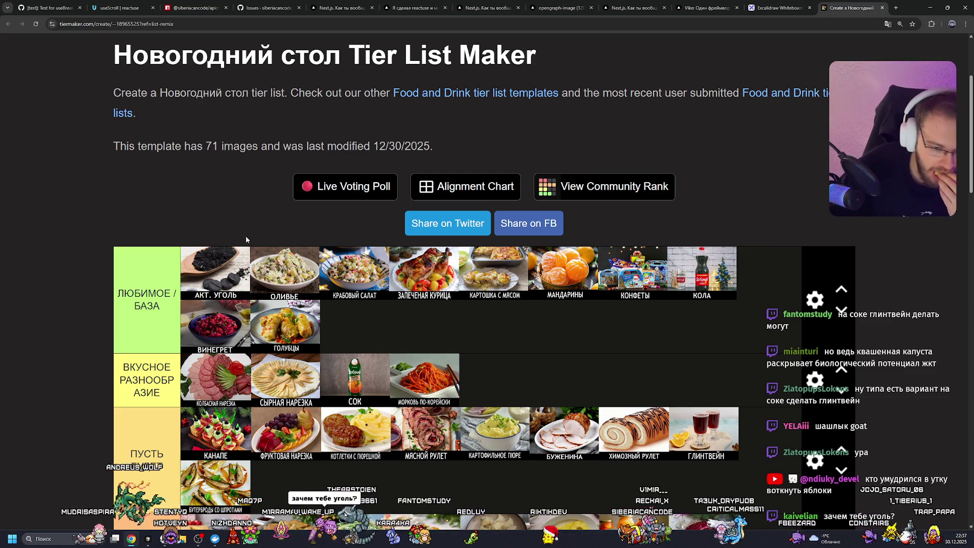
{"action": "mouse_move", "coordinate": [227, 249]}
{"action": "left_mouse_down"}
{"action": "mouse_move", "coordinate": [413, 271]}
{"action": "mouse_move", "coordinate": [489, 322]}
{"action": "mouse_move", "coordinate": [513, 326]}
{"action": "mouse_move", "coordinate": [423, 330]}
{"action": "left_mouse_up"}
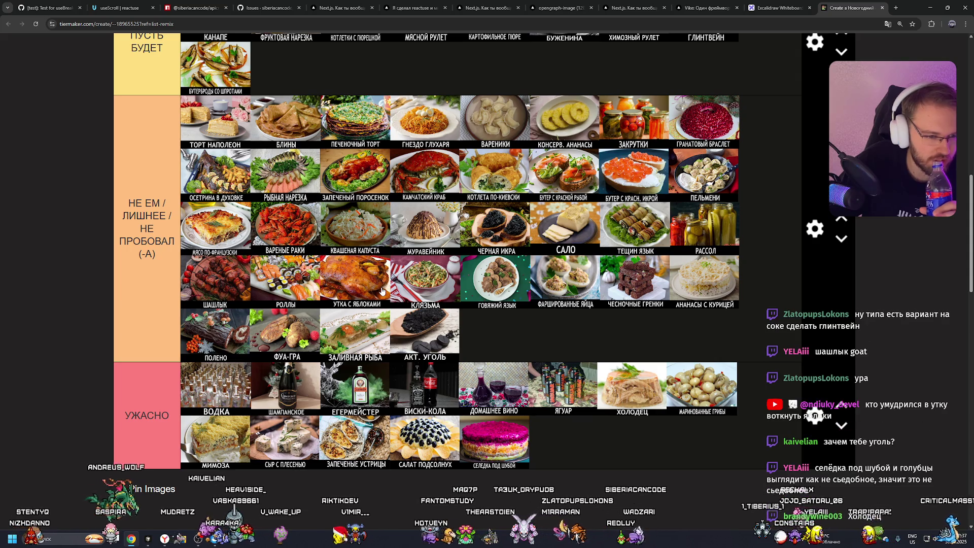
{"action": "scroll", "coordinate": [583, 307], "scroll_direction": "down", "scroll_amount": 2}
{"action": "scroll", "coordinate": [334, 282], "scroll_direction": "up", "scroll_amount": 3}
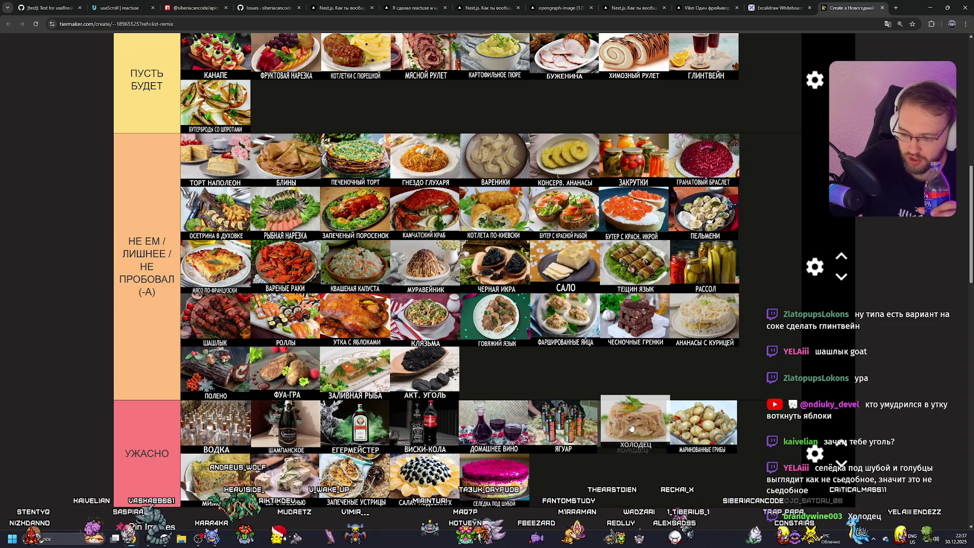
{"action": "scroll", "coordinate": [631, 381], "scroll_direction": "down", "scroll_amount": 2}
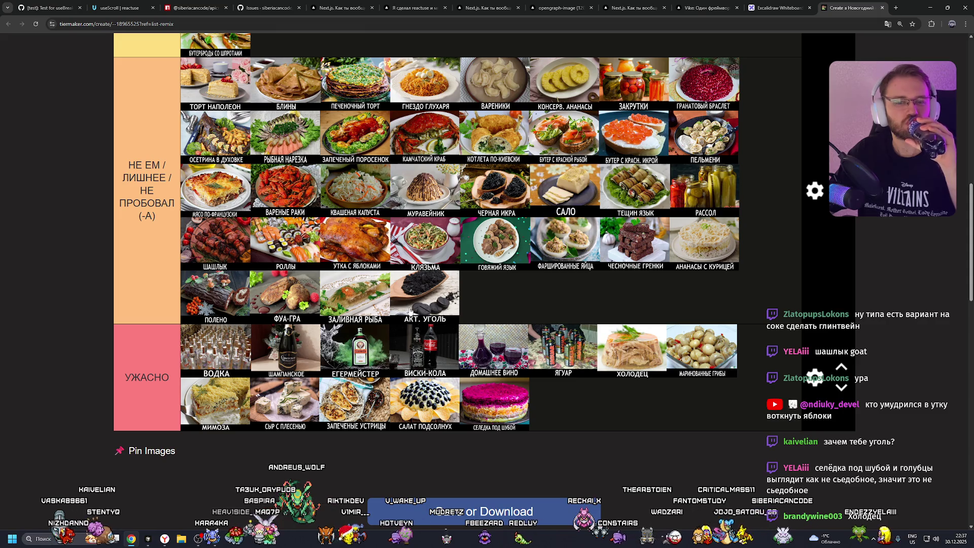
{"action": "scroll", "coordinate": [431, 303], "scroll_direction": "up", "scroll_amount": 1}
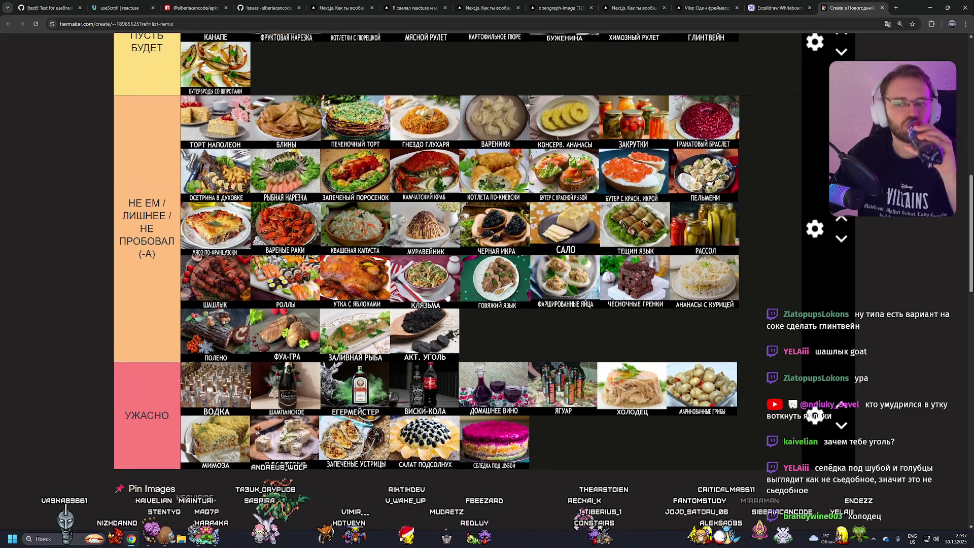
{"action": "scroll", "coordinate": [448, 296], "scroll_direction": "up", "scroll_amount": 6}
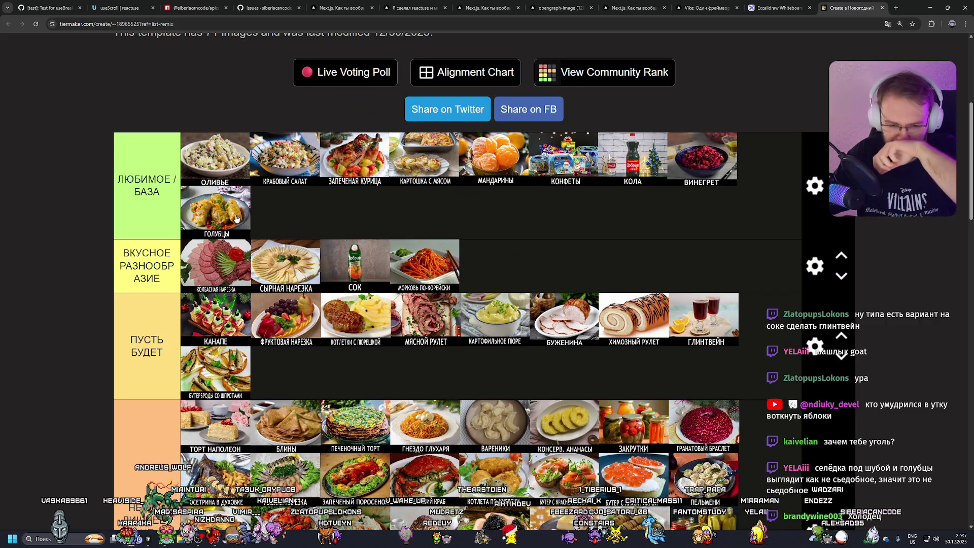
{"action": "scroll", "coordinate": [259, 223], "scroll_direction": "down", "scroll_amount": 7}
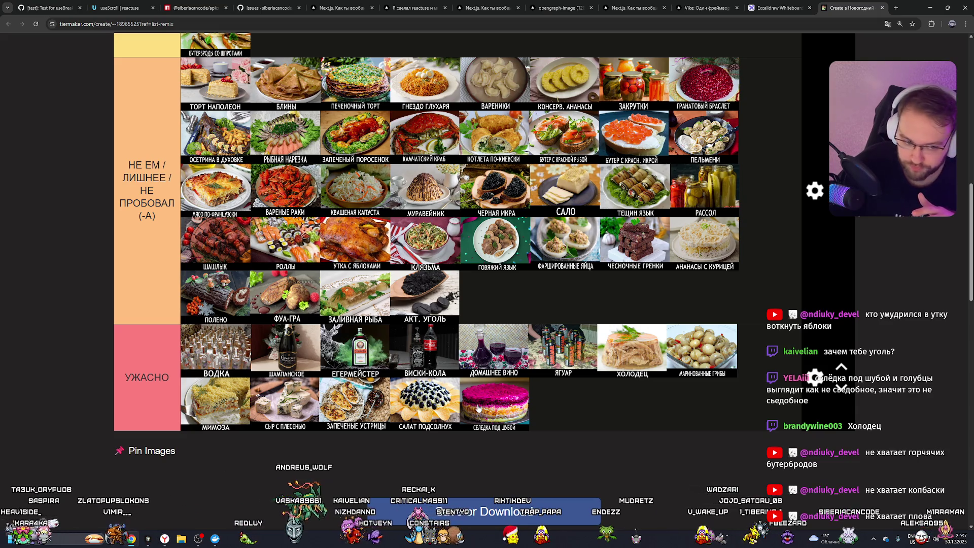
{"action": "scroll", "coordinate": [478, 407], "scroll_direction": "up", "scroll_amount": 5}
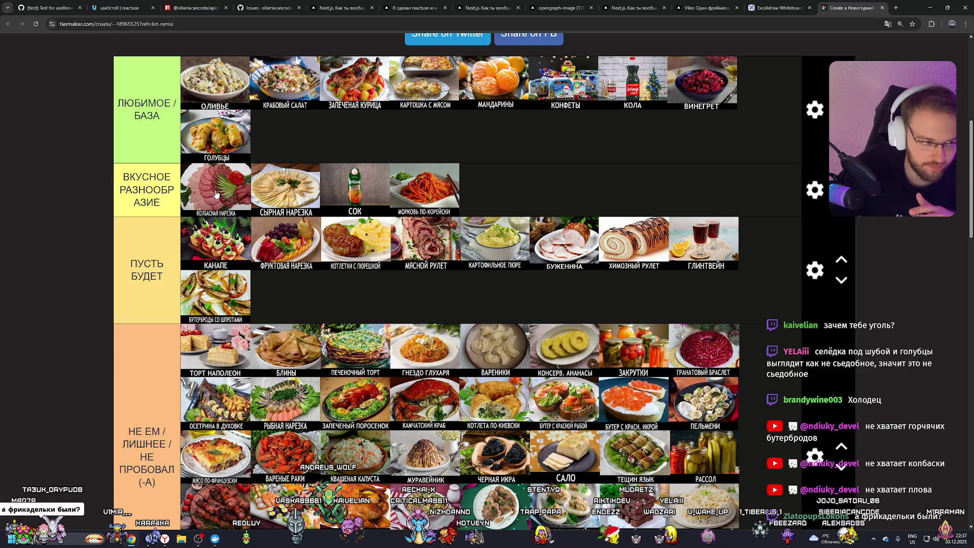
{"action": "scroll", "coordinate": [216, 194], "scroll_direction": "up", "scroll_amount": 2}
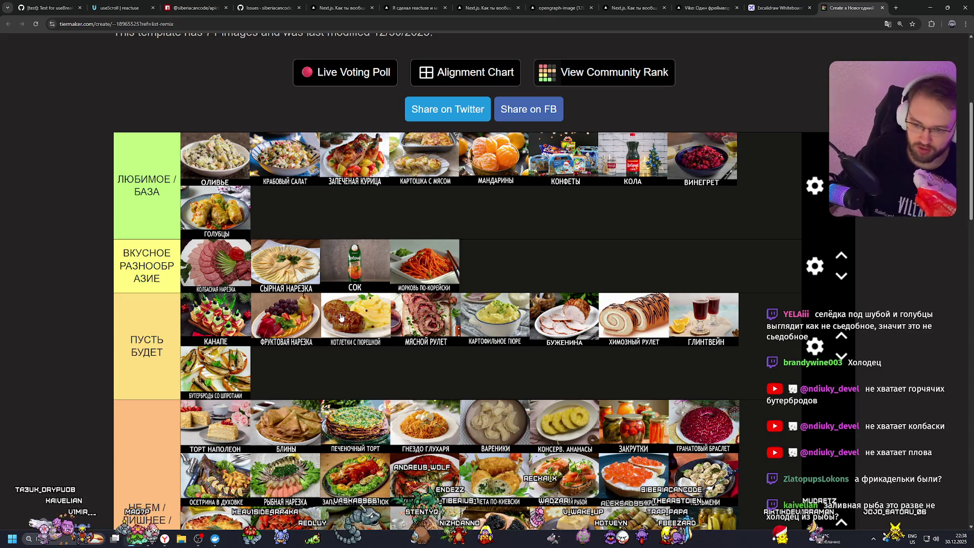
{"action": "scroll", "coordinate": [340, 317], "scroll_direction": "down", "scroll_amount": 5}
{"action": "scroll", "coordinate": [359, 337], "scroll_direction": "down", "scroll_amount": 1}
Step: Drag the ЗАЛИВНАЯ РЫБА tile from the НЕ ЕМ row into the УЖАСНО row
{"action": "mouse_move", "coordinate": [359, 338]}
{"action": "left_mouse_down"}
{"action": "mouse_move", "coordinate": [370, 425]}
{"action": "mouse_move", "coordinate": [385, 426]}
{"action": "mouse_move", "coordinate": [400, 405]}
{"action": "mouse_move", "coordinate": [720, 388]}
{"action": "mouse_move", "coordinate": [703, 390]}
{"action": "left_mouse_up"}
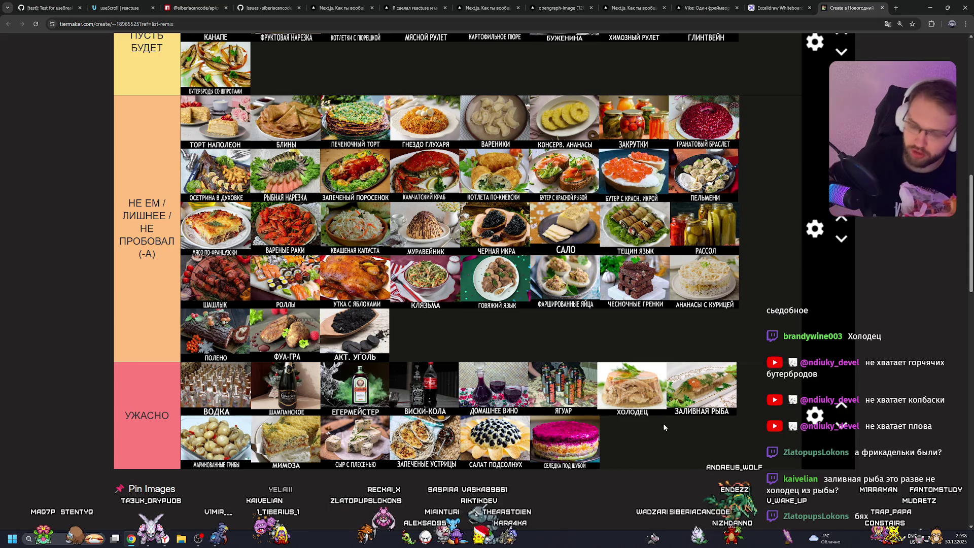
{"action": "scroll", "coordinate": [418, 260], "scroll_direction": "up", "scroll_amount": 2}
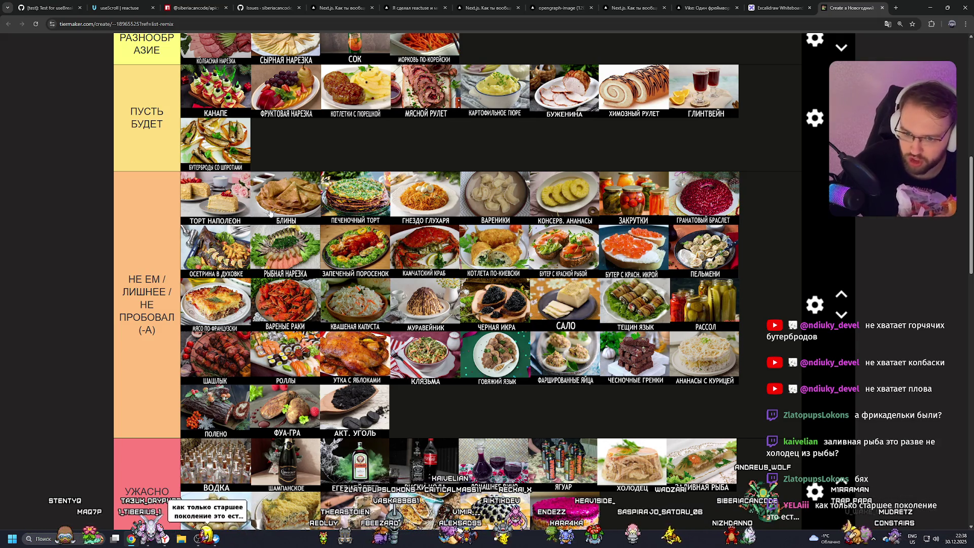
Step: Put АНАНАСЫ С КУРИЦЕЙ first, РОЛЛЫ second and КОНСЕРВ. АНАНАСЫ third in НЕ ЕМ
{"action": "left_click_drag", "start_coordinate": [704, 358], "coordinate": [225, 205]}
{"action": "scroll", "coordinate": [492, 236], "scroll_direction": "up", "scroll_amount": 1}
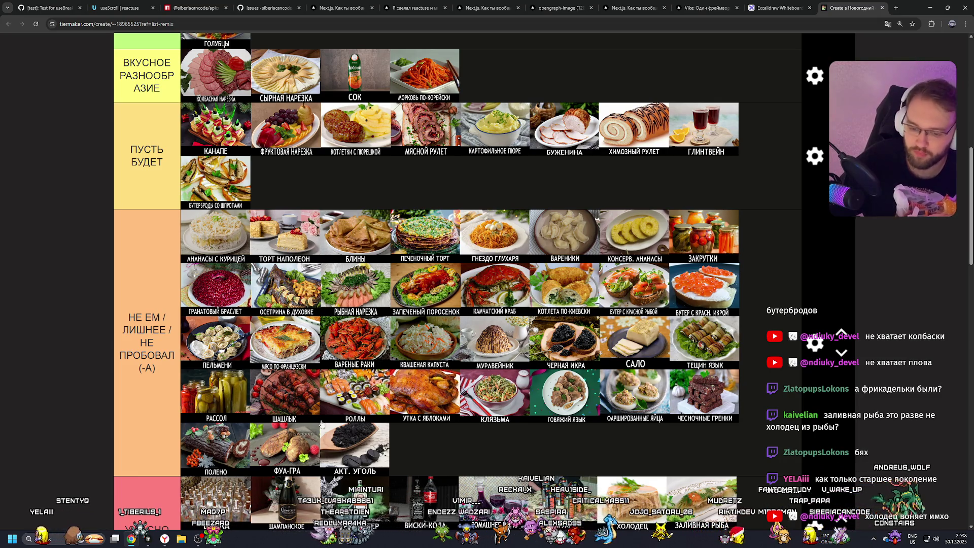
{"action": "left_click_drag", "start_coordinate": [321, 423], "coordinate": [244, 233]}
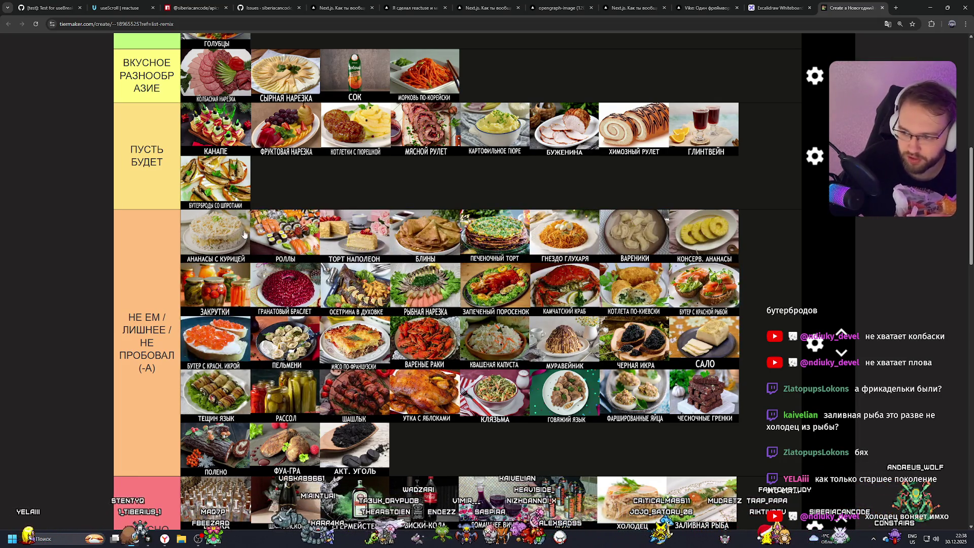
{"action": "left_click_drag", "start_coordinate": [704, 233], "coordinate": [354, 235]}
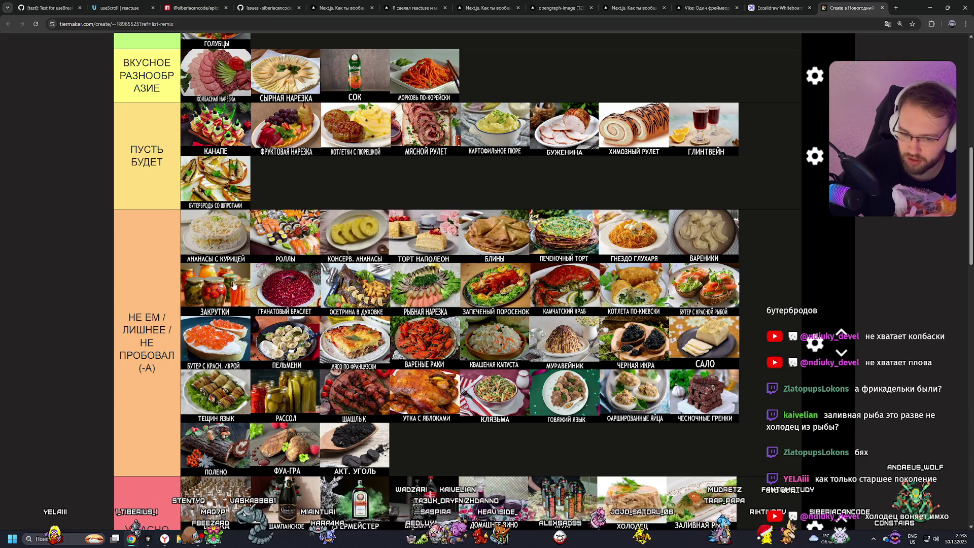
Step: Bring РЫБНАЯ НАРЕЗКА, both БУТЕР tiles and ШАШЛЫК toward the front of НЕ ЕМ
{"action": "mouse_move", "coordinate": [451, 279]}
{"action": "left_mouse_down"}
{"action": "mouse_move", "coordinate": [357, 236]}
{"action": "mouse_move", "coordinate": [381, 236]}
{"action": "left_mouse_up"}
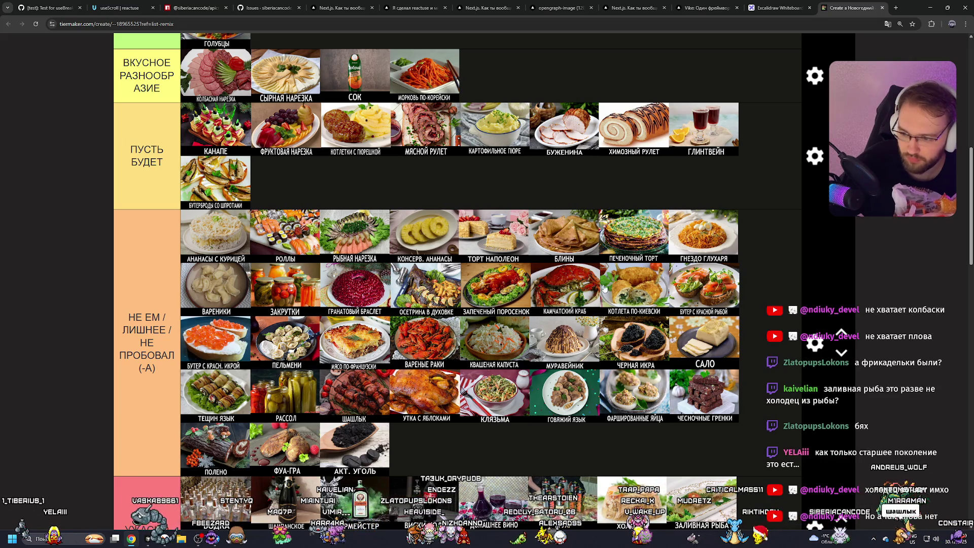
{"action": "left_click_drag", "start_coordinate": [699, 288], "coordinate": [494, 234]}
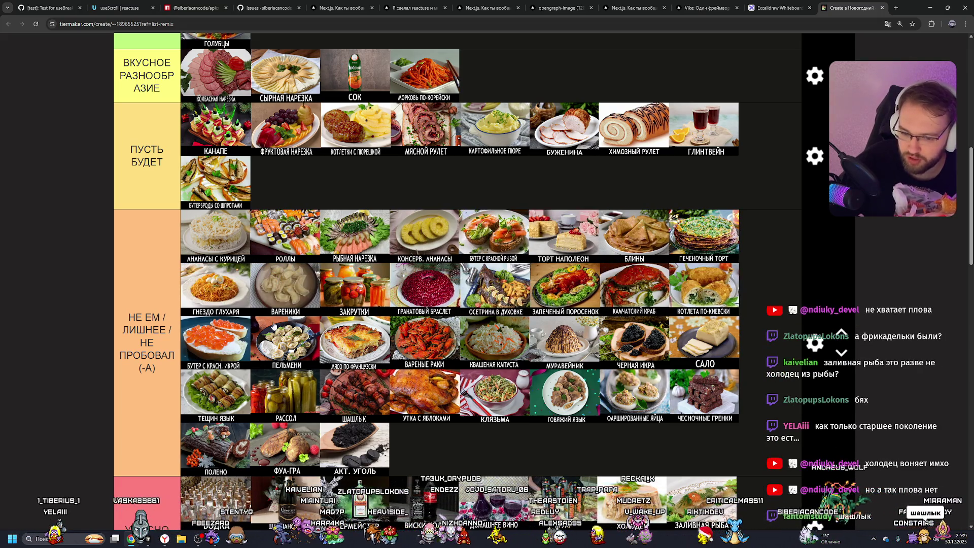
{"action": "mouse_move", "coordinate": [212, 342]}
{"action": "left_mouse_down"}
{"action": "mouse_move", "coordinate": [442, 243]}
{"action": "mouse_move", "coordinate": [446, 256]}
{"action": "left_mouse_up"}
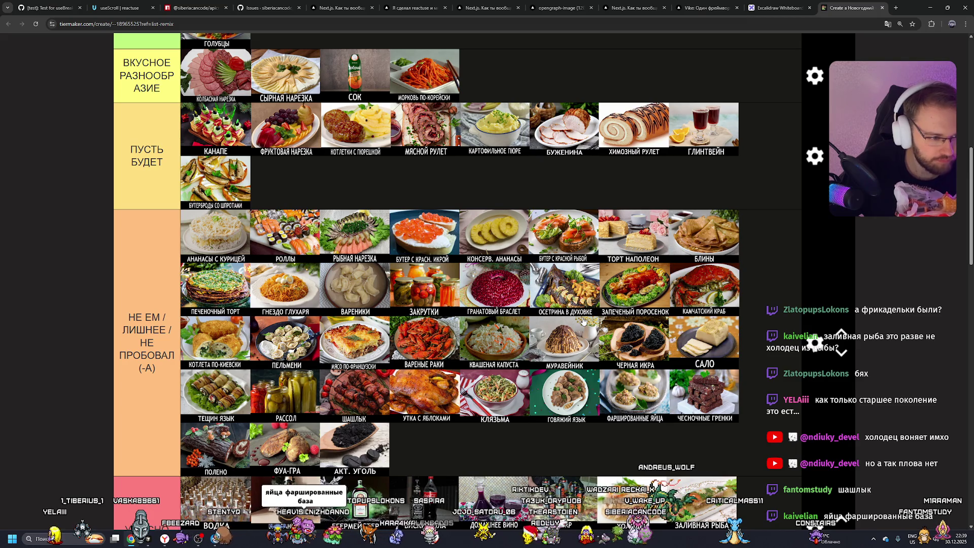
{"action": "mouse_move", "coordinate": [349, 403]}
{"action": "left_mouse_down"}
{"action": "mouse_move", "coordinate": [639, 335]}
{"action": "mouse_move", "coordinate": [639, 249]}
{"action": "mouse_move", "coordinate": [696, 247]}
{"action": "mouse_move", "coordinate": [206, 300]}
{"action": "mouse_move", "coordinate": [185, 284]}
{"action": "mouse_move", "coordinate": [278, 292]}
{"action": "left_mouse_up"}
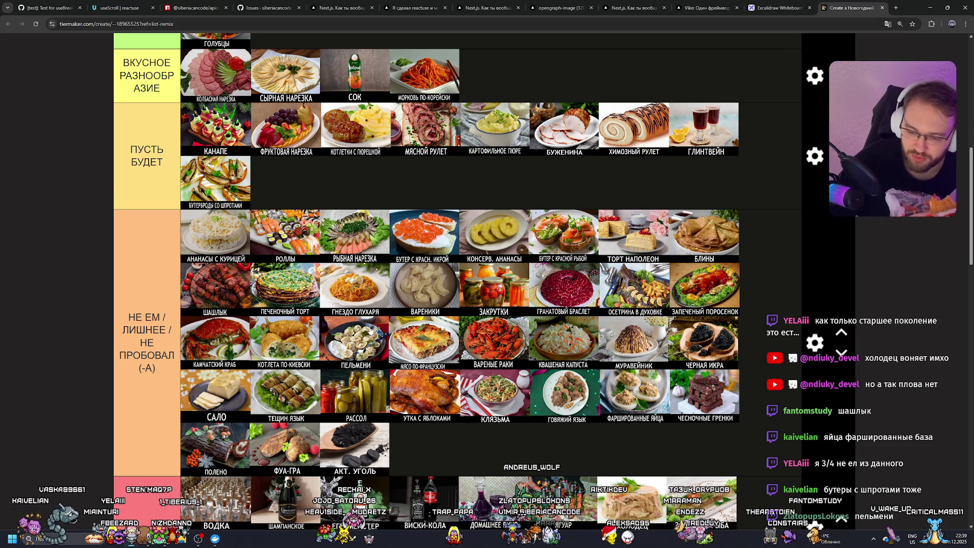
{"action": "mouse_move", "coordinate": [348, 342]}
{"action": "left_mouse_down"}
{"action": "mouse_move", "coordinate": [349, 334]}
{"action": "mouse_move", "coordinate": [361, 339]}
{"action": "mouse_move", "coordinate": [344, 333]}
{"action": "left_mouse_up"}
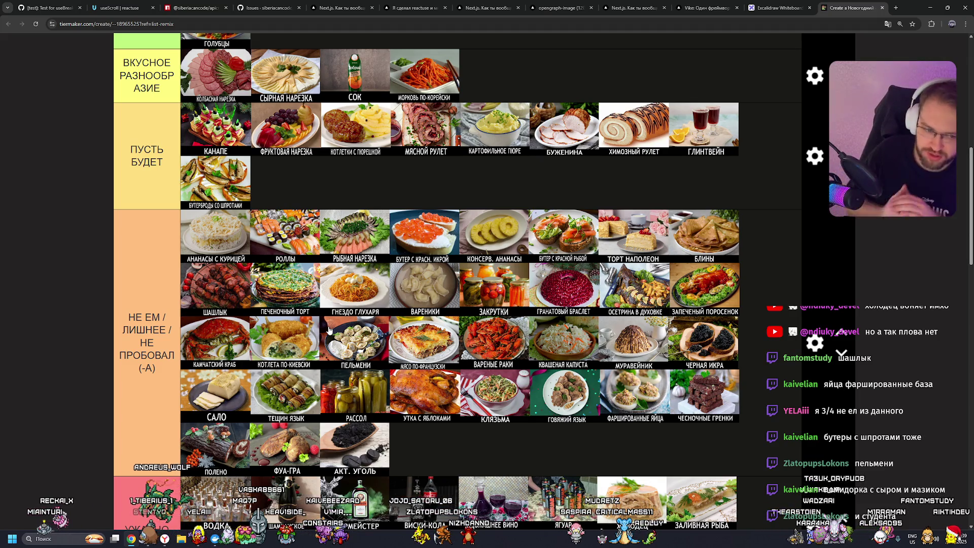
{"action": "scroll", "coordinate": [329, 330], "scroll_direction": "up", "scroll_amount": 10}
{"action": "scroll", "coordinate": [364, 274], "scroll_direction": "down", "scroll_amount": 4}
{"action": "scroll", "coordinate": [365, 274], "scroll_direction": "up", "scroll_amount": 4}
{"action": "scroll", "coordinate": [370, 233], "scroll_direction": "down", "scroll_amount": 2}
{"action": "scroll", "coordinate": [304, 152], "scroll_direction": "up", "scroll_amount": 2}
Step: Open the TierMaker home page in a new tab and switch to it
{"action": "right_click", "coordinate": [212, 55]}
{"action": "left_click", "coordinate": [304, 64]}
{"action": "key", "text": "ctrl+Tab"}
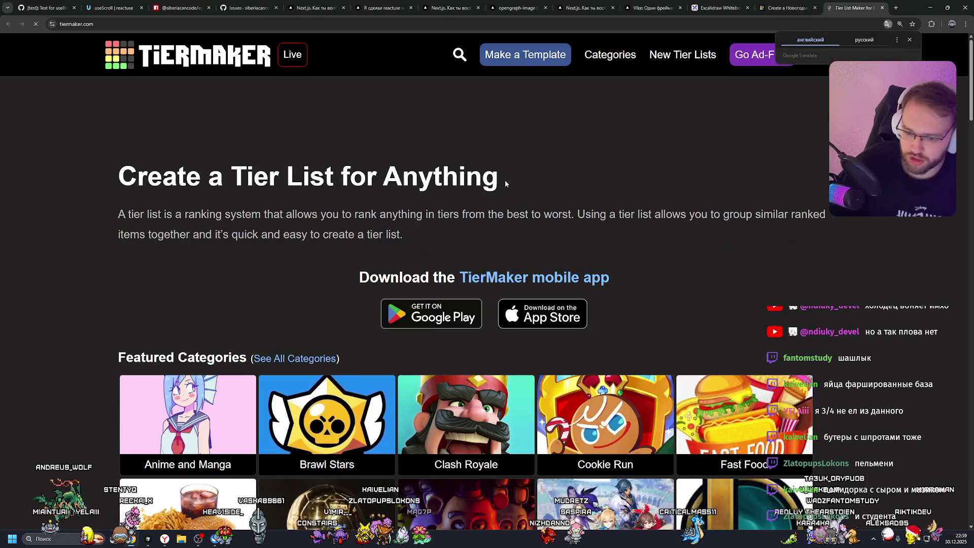
{"action": "scroll", "coordinate": [420, 193], "scroll_direction": "down", "scroll_amount": 3}
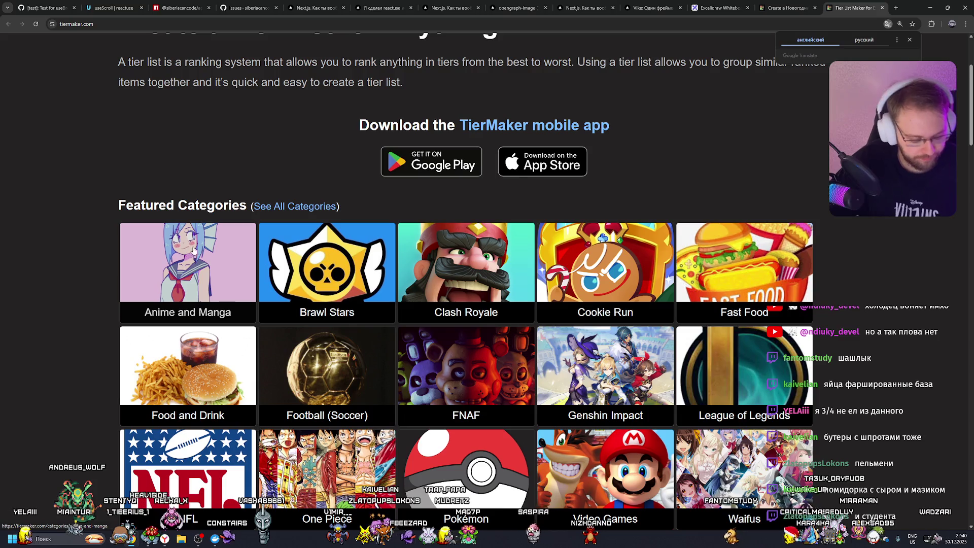
{"action": "scroll", "coordinate": [237, 262], "scroll_direction": "down", "scroll_amount": 2}
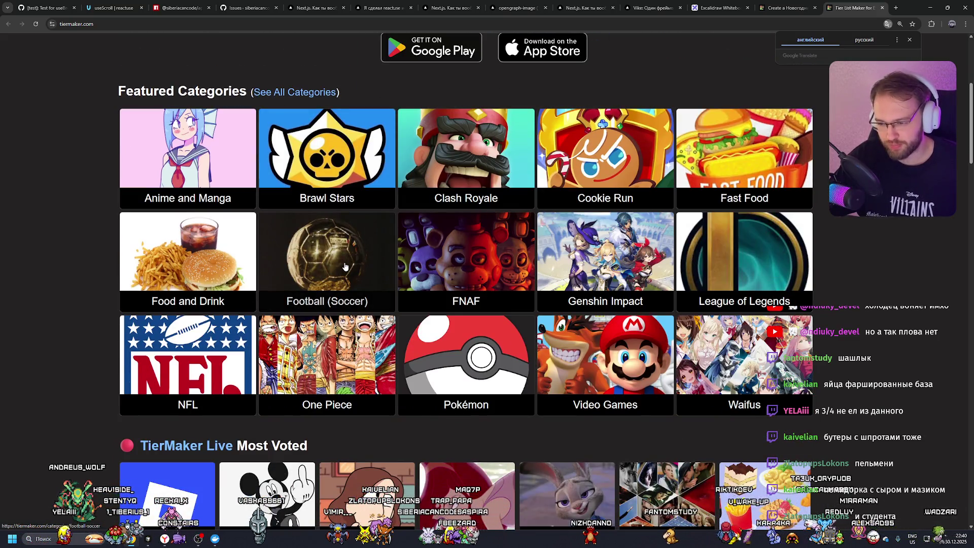
{"action": "scroll", "coordinate": [344, 266], "scroll_direction": "down", "scroll_amount": 2}
{"action": "scroll", "coordinate": [737, 211], "scroll_direction": "up", "scroll_amount": 3}
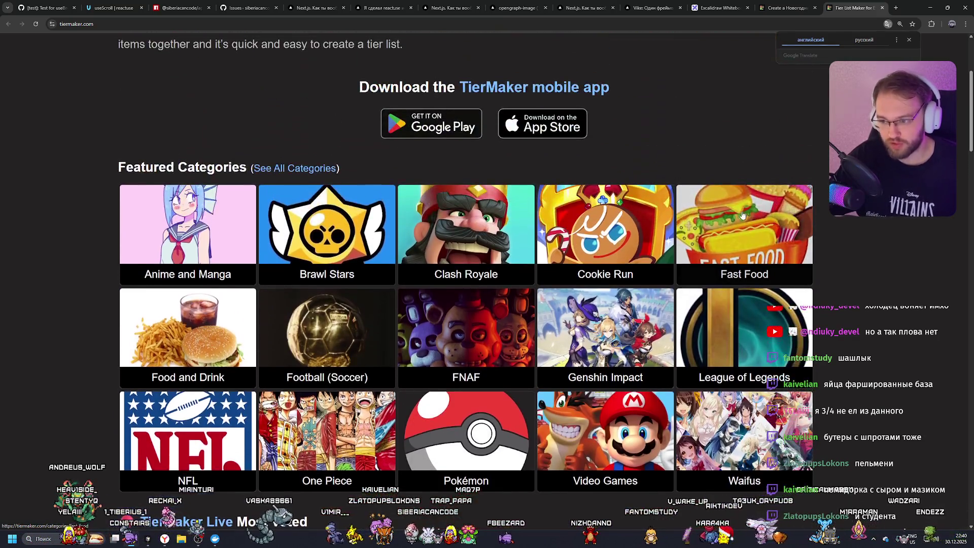
Step: Look at the Fast Food template category, then return to the home page
{"action": "left_click", "coordinate": [738, 211]}
{"action": "scroll", "coordinate": [660, 209], "scroll_direction": "down", "scroll_amount": 3}
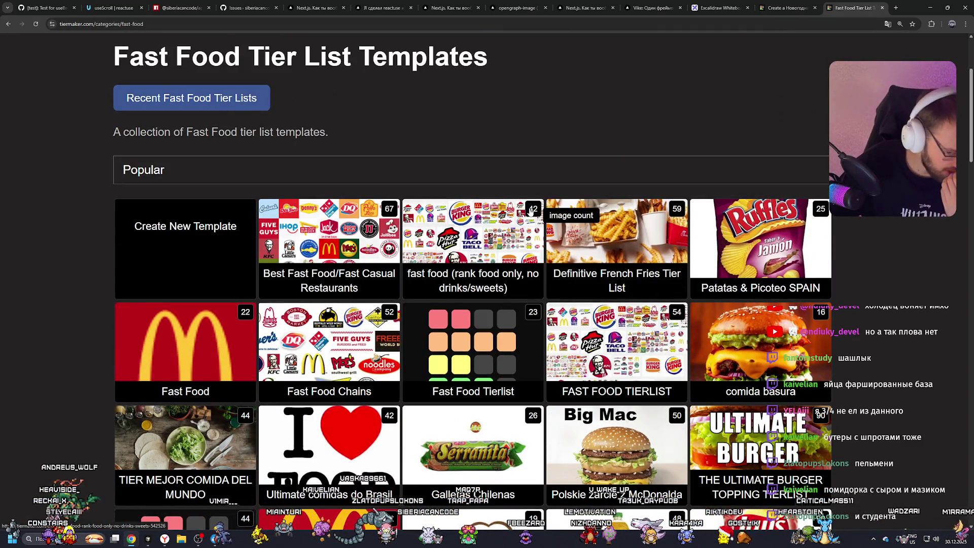
{"action": "left_click", "coordinate": [9, 26]}
{"action": "scroll", "coordinate": [402, 177], "scroll_direction": "down", "scroll_amount": 3}
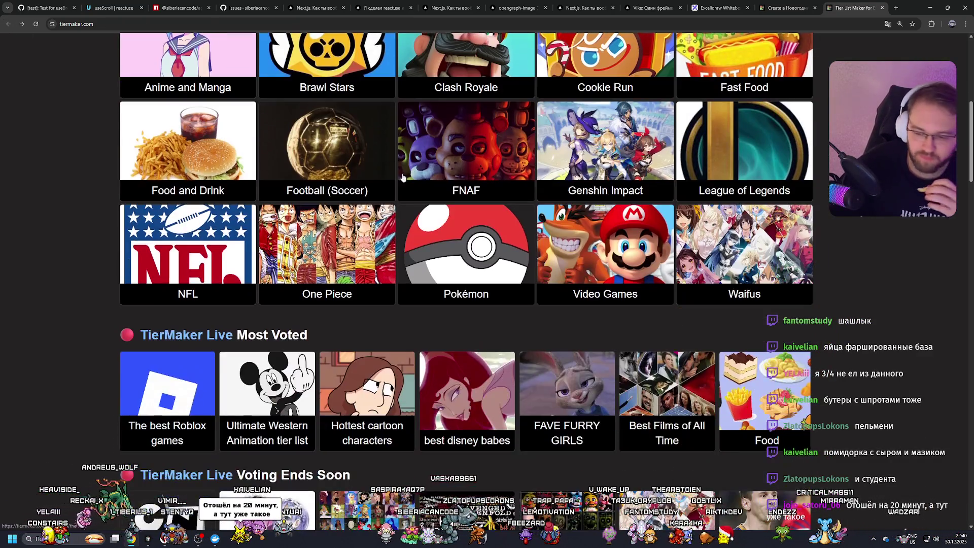
{"action": "scroll", "coordinate": [449, 199], "scroll_direction": "down", "scroll_amount": 3}
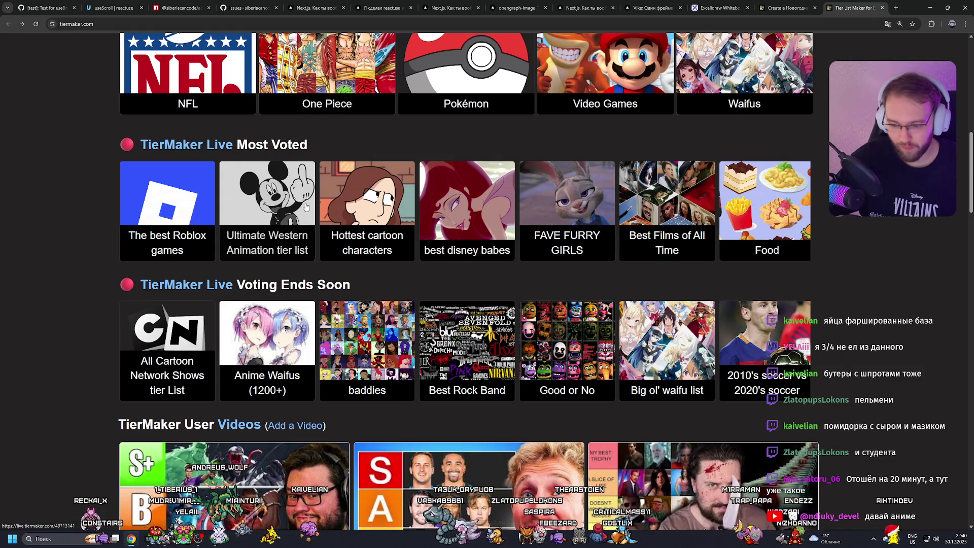
{"action": "scroll", "coordinate": [307, 207], "scroll_direction": "down", "scroll_amount": 3}
{"action": "scroll", "coordinate": [307, 207], "scroll_direction": "down", "scroll_amount": 3}
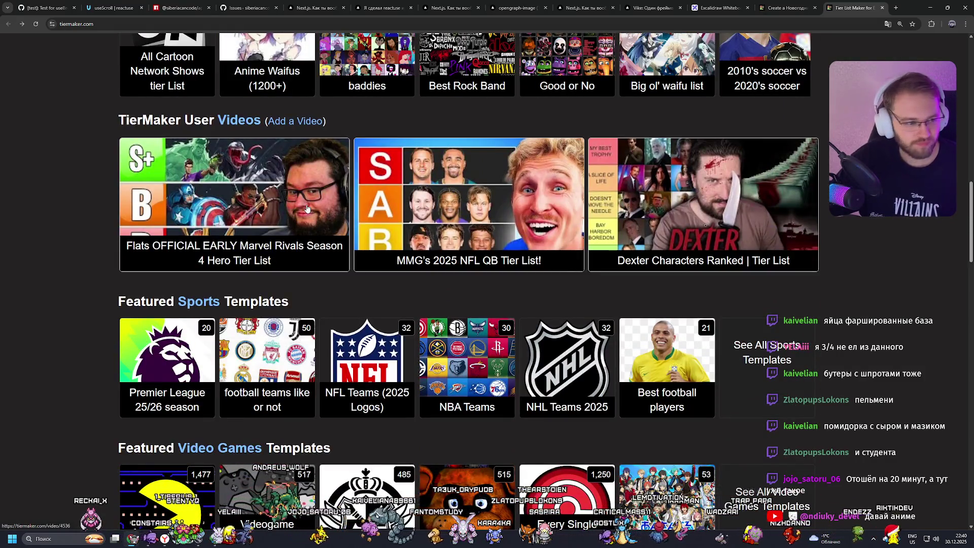
{"action": "scroll", "coordinate": [307, 207], "scroll_direction": "up", "scroll_amount": 4}
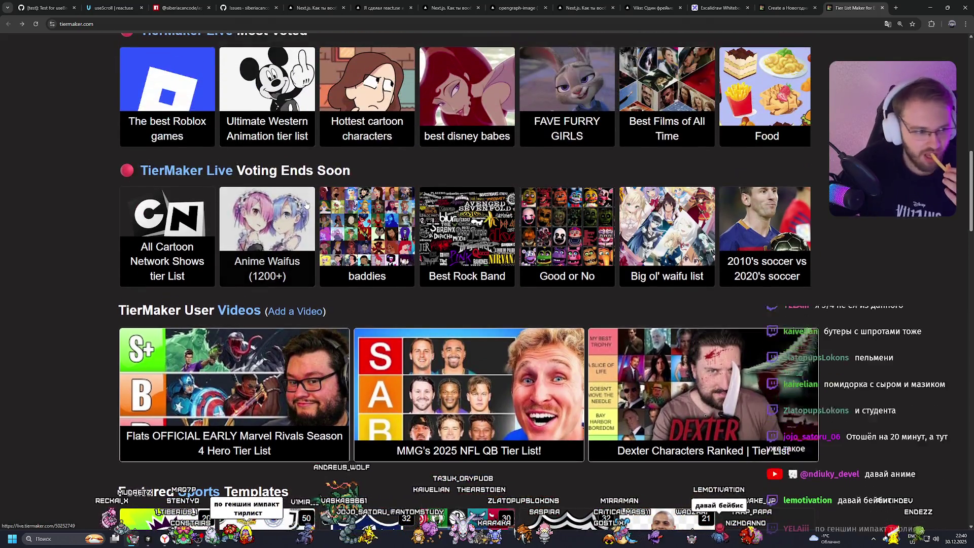
{"action": "scroll", "coordinate": [462, 250], "scroll_direction": "up", "scroll_amount": 3}
Step: Open the best disney babes live vote in a new tab, then return to the home page tab
{"action": "left_click", "coordinate": [462, 249]}
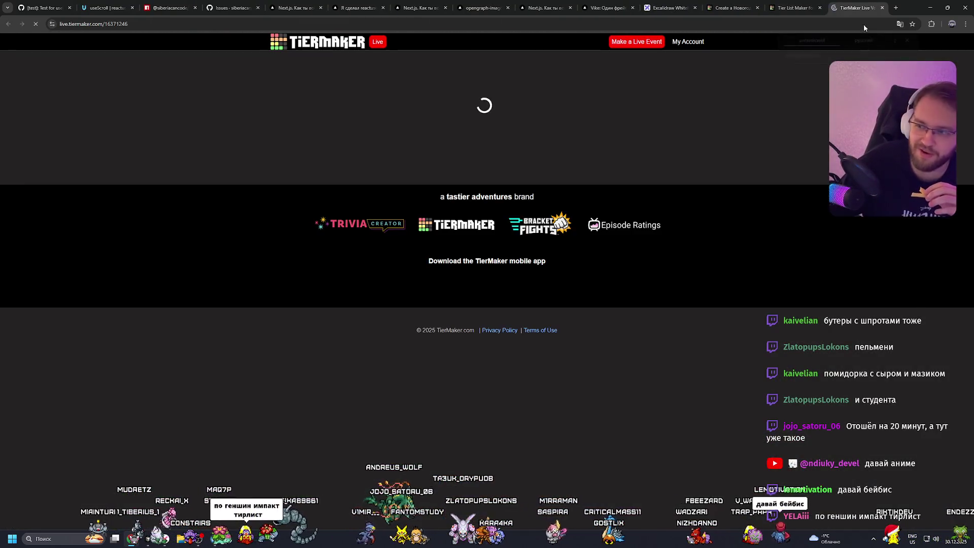
{"action": "scroll", "coordinate": [550, 165], "scroll_direction": "down", "scroll_amount": 8}
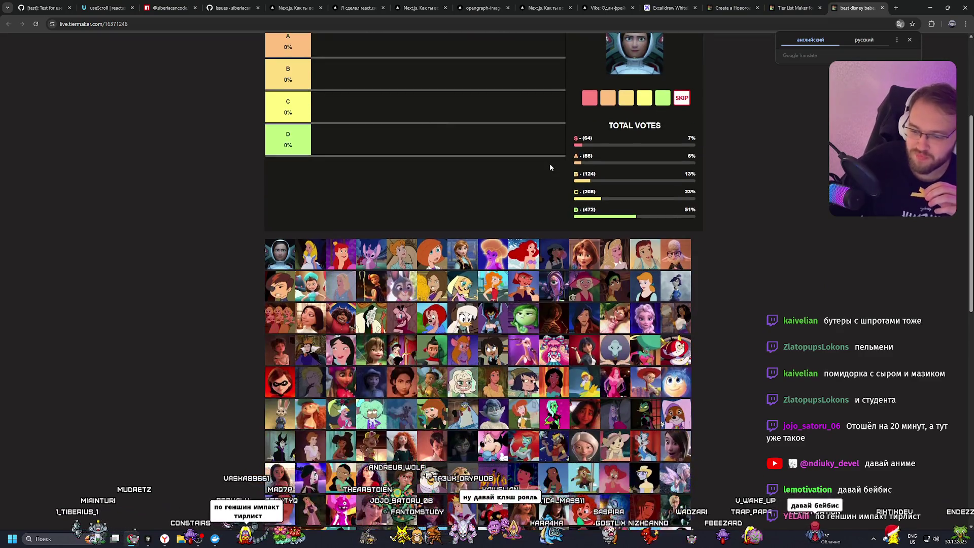
{"action": "scroll", "coordinate": [546, 167], "scroll_direction": "up", "scroll_amount": 3}
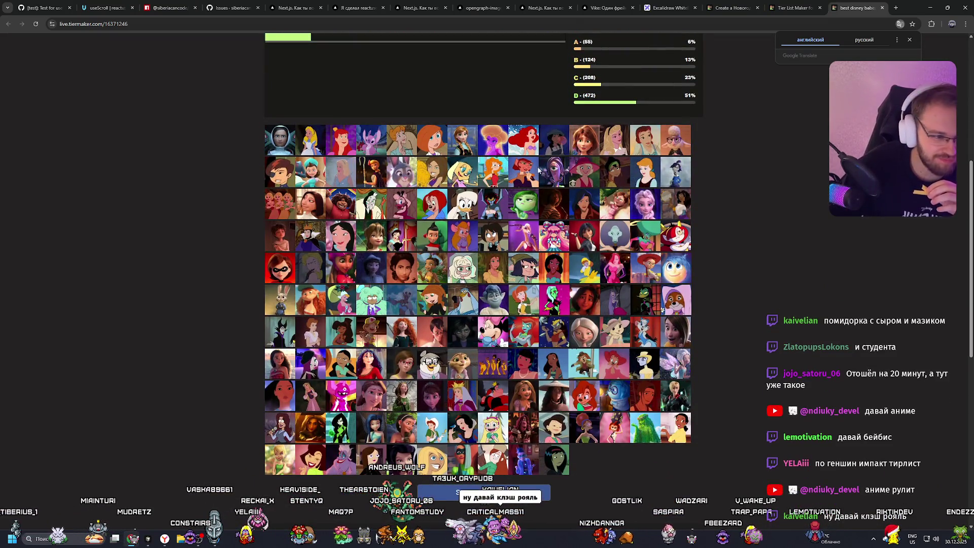
{"action": "left_click", "coordinate": [793, 8]}
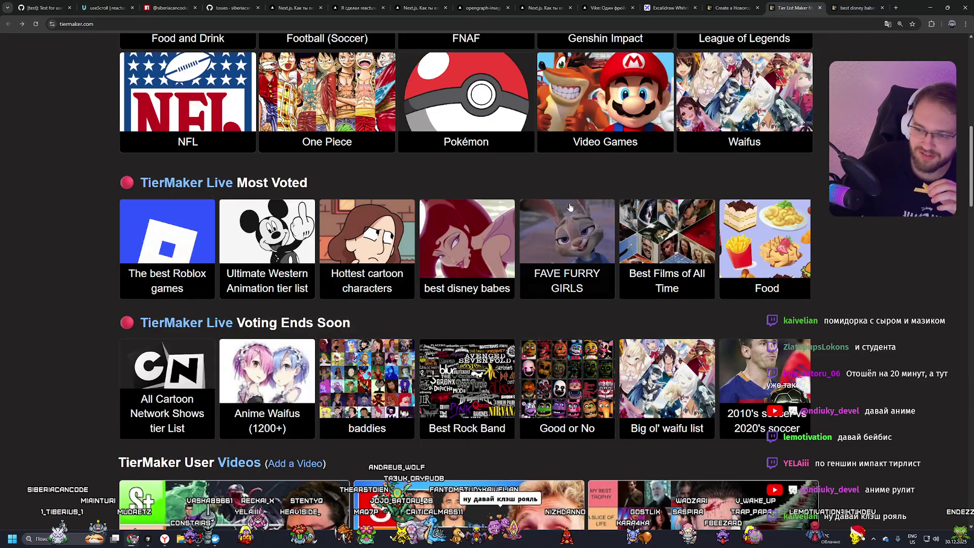
{"action": "scroll", "coordinate": [541, 205], "scroll_direction": "up", "scroll_amount": 10}
{"action": "scroll", "coordinate": [541, 205], "scroll_direction": "down", "scroll_amount": 3}
Step: Look at the Clash Royale template category, then go back to the home page
{"action": "left_click", "coordinate": [525, 213]}
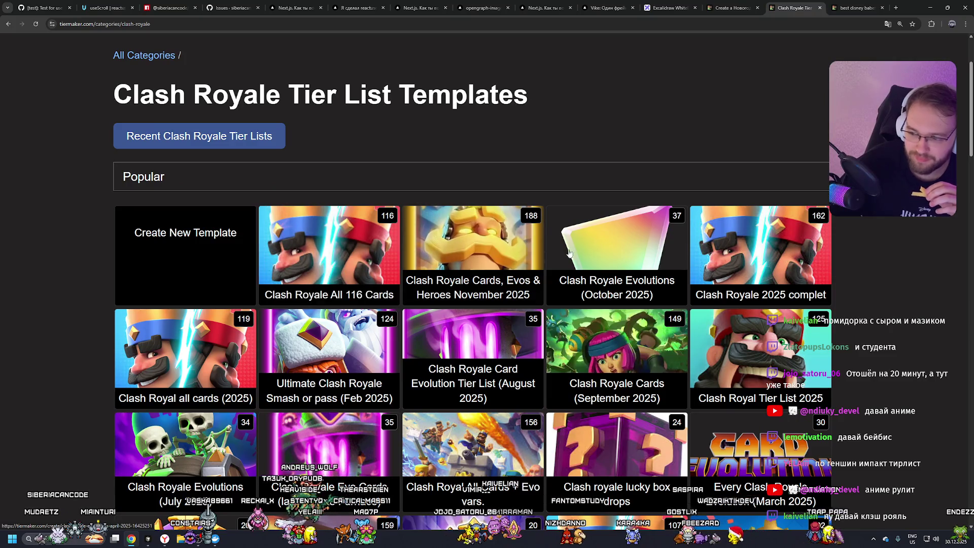
{"action": "scroll", "coordinate": [342, 391], "scroll_direction": "down", "scroll_amount": 7}
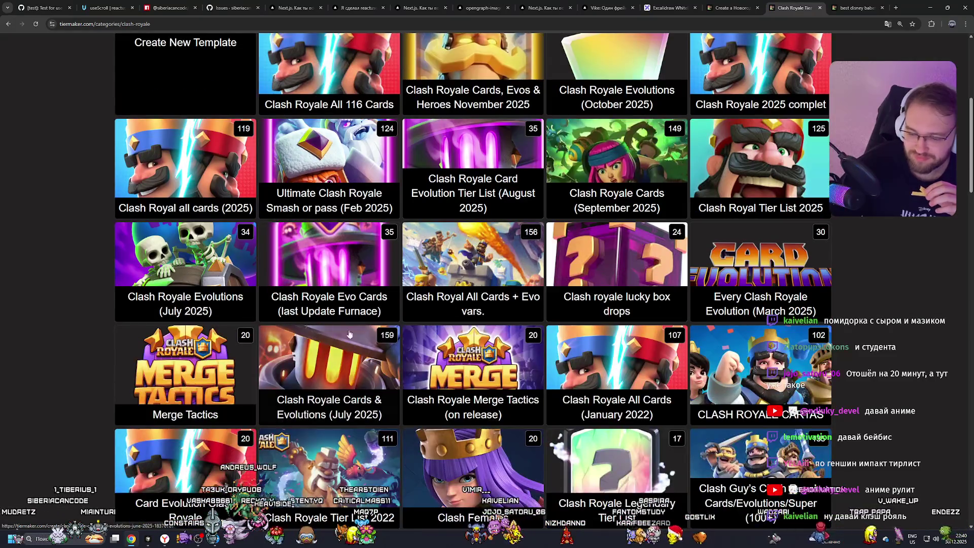
{"action": "key", "text": "alt+Left"}
{"action": "scroll", "coordinate": [485, 165], "scroll_direction": "down", "scroll_amount": 15}
{"action": "scroll", "coordinate": [482, 165], "scroll_direction": "down", "scroll_amount": 8}
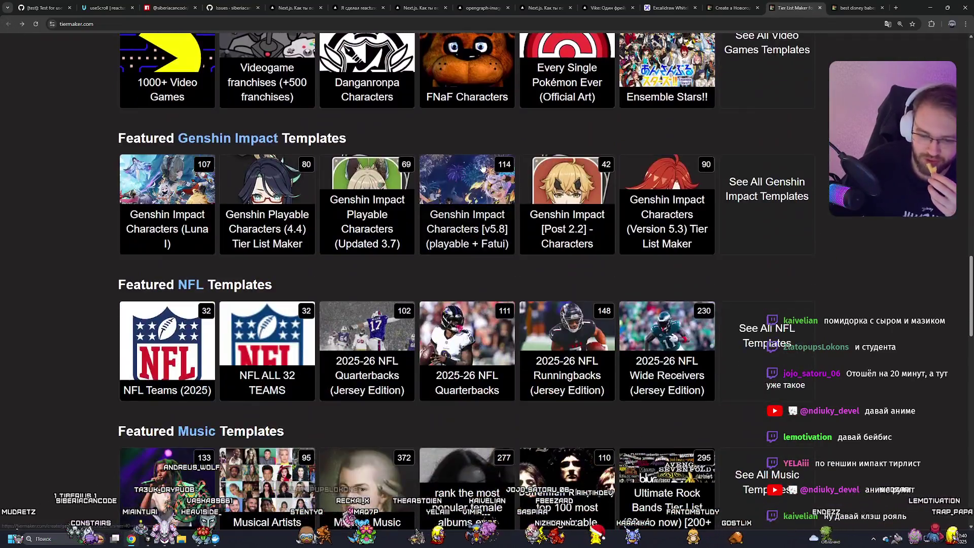
{"action": "scroll", "coordinate": [476, 169], "scroll_direction": "down", "scroll_amount": 6}
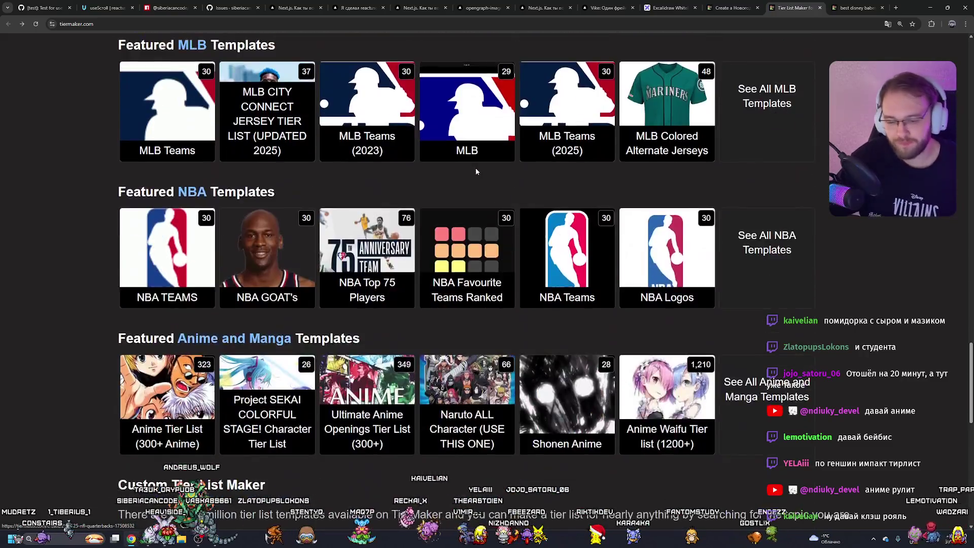
{"action": "scroll", "coordinate": [507, 170], "scroll_direction": "up", "scroll_amount": 20}
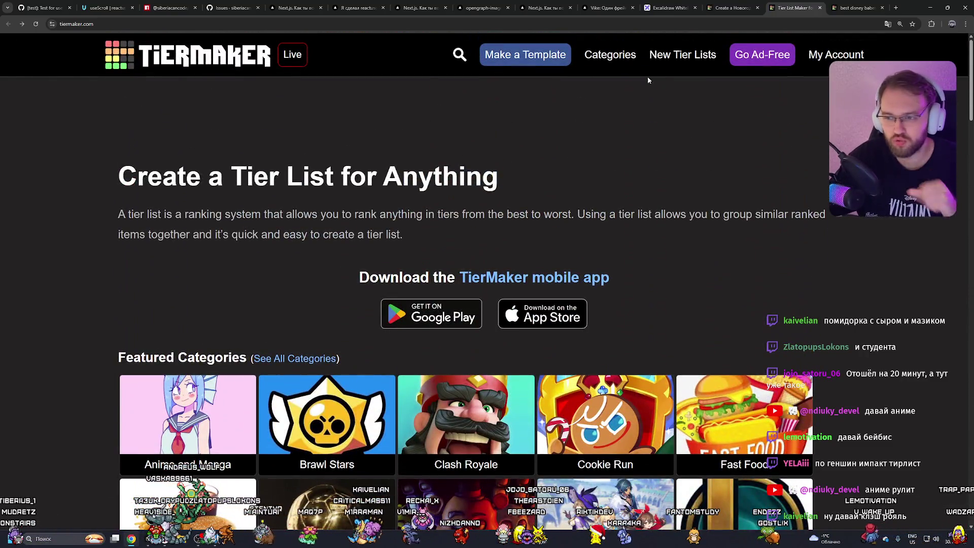
Step: Search the template categories for 'новый год' using the Russian keyboard layout
{"action": "left_click", "coordinate": [611, 61]}
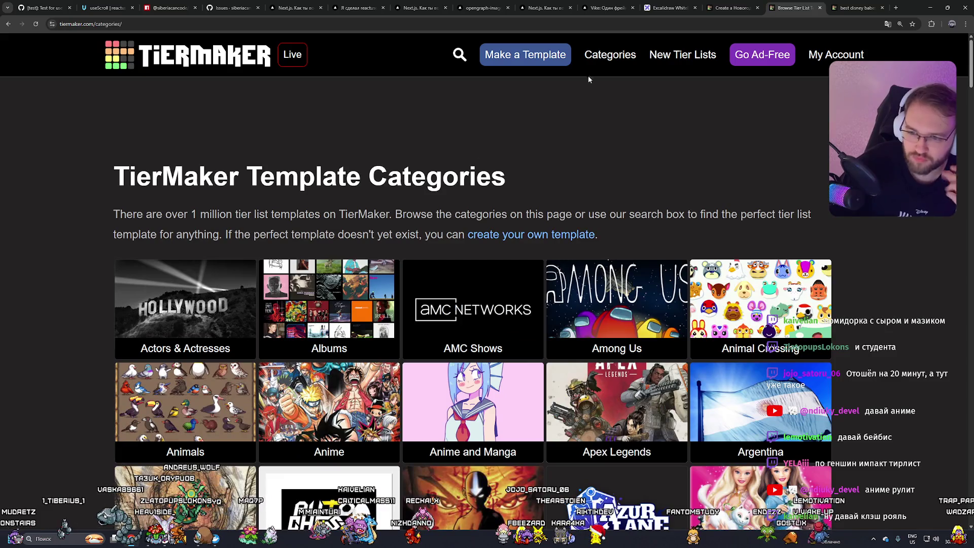
{"action": "left_click", "coordinate": [460, 57]}
{"action": "left_click", "coordinate": [320, 52]}
{"action": "type", "text": "new"}
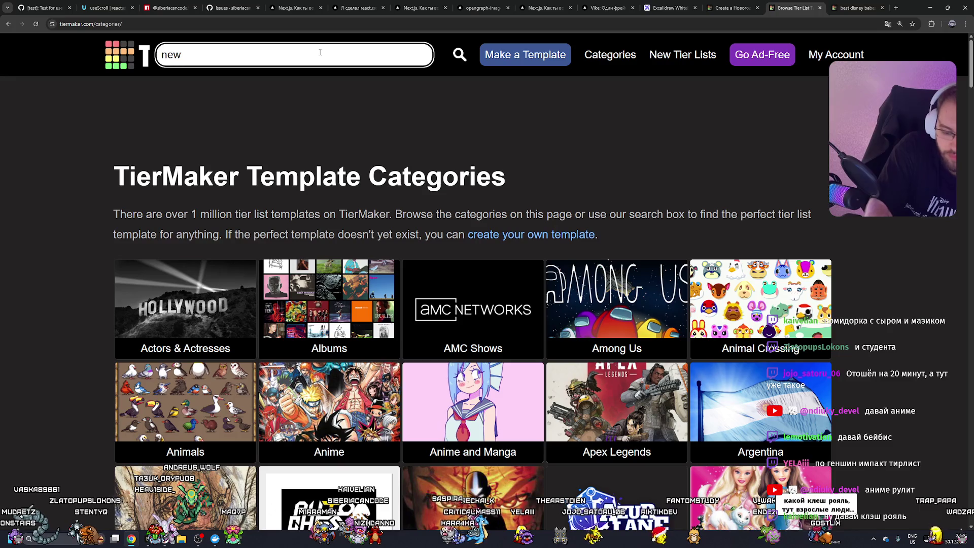
{"action": "key", "text": "BackSpace"}
{"action": "key", "text": "BackSpace"}
{"action": "key", "text": "BackSpace"}
{"action": "type", "text": "yj"}
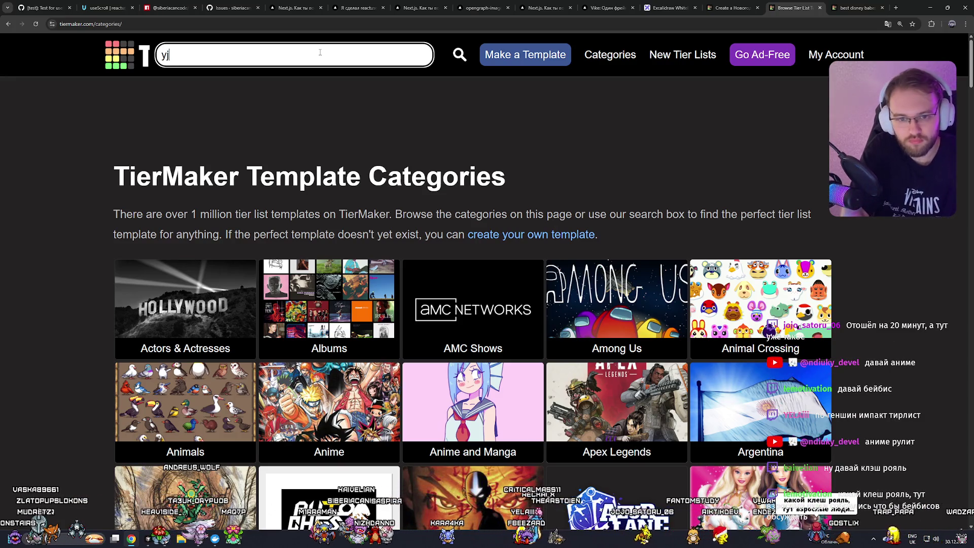
{"action": "key", "text": "BackSpace"}
{"action": "key", "text": "BackSpace"}
{"action": "key", "text": "BackSpace"}
{"action": "key", "text": "alt+shift"}
{"action": "type", "text": "новый год"}
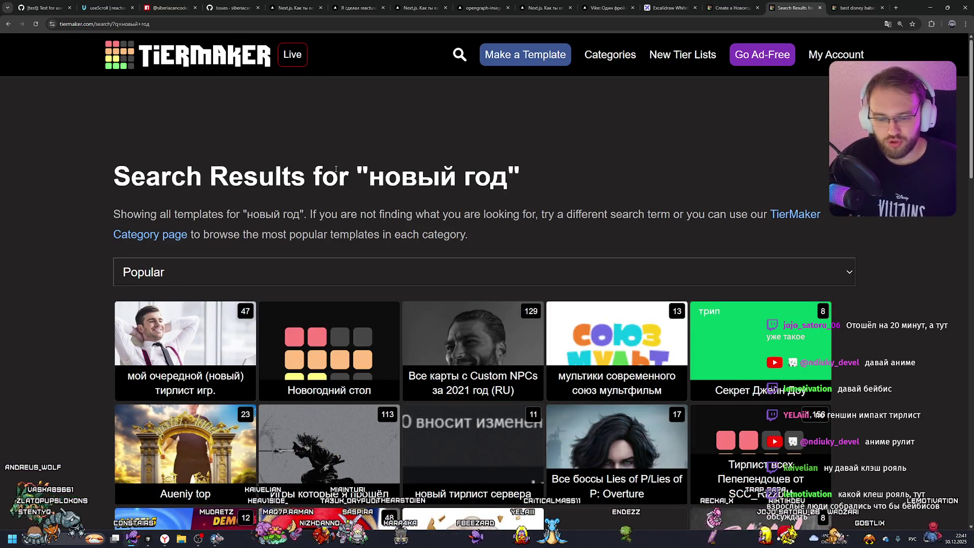
Step: Scroll through the новый год search results down to the last row
{"action": "scroll", "coordinate": [336, 169], "scroll_direction": "down", "scroll_amount": 4}
{"action": "scroll", "coordinate": [374, 169], "scroll_direction": "down", "scroll_amount": 2}
{"action": "scroll", "coordinate": [374, 170], "scroll_direction": "down", "scroll_amount": 4}
{"action": "scroll", "coordinate": [370, 171], "scroll_direction": "down", "scroll_amount": 2}
{"action": "scroll", "coordinate": [370, 173], "scroll_direction": "down", "scroll_amount": 3}
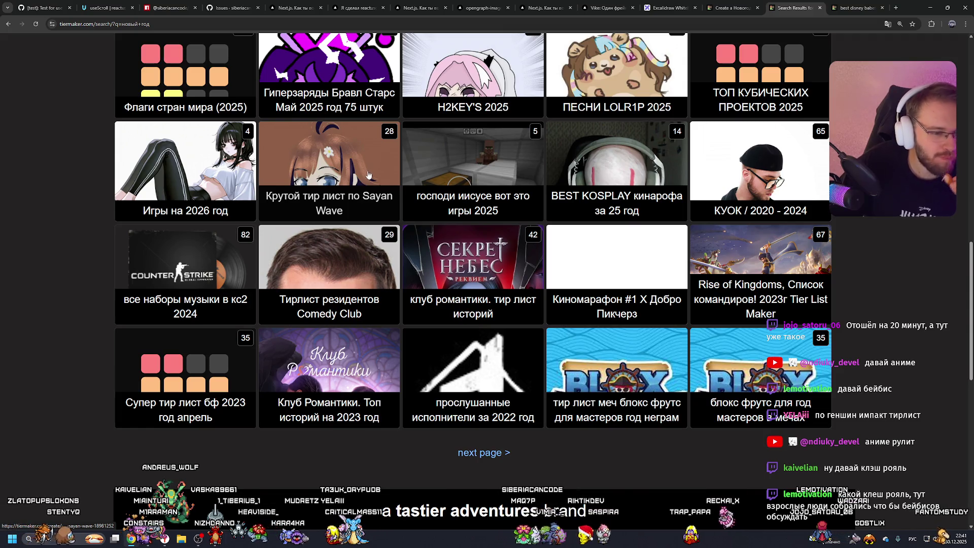
Step: Switch to the best disney babes tab and look over its voting board
{"action": "left_click", "coordinate": [848, 6]}
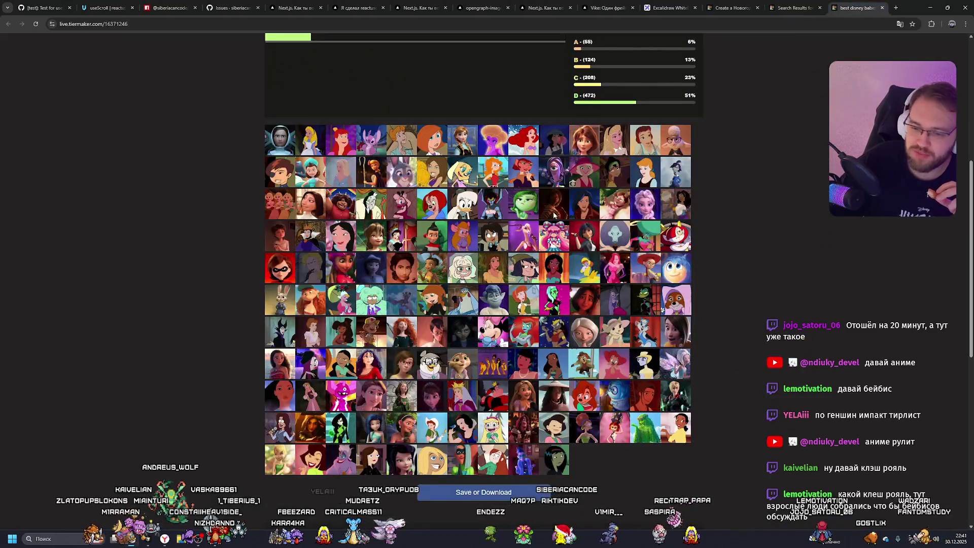
{"action": "scroll", "coordinate": [717, 217], "scroll_direction": "up", "scroll_amount": 4, "text": "ctrl"}
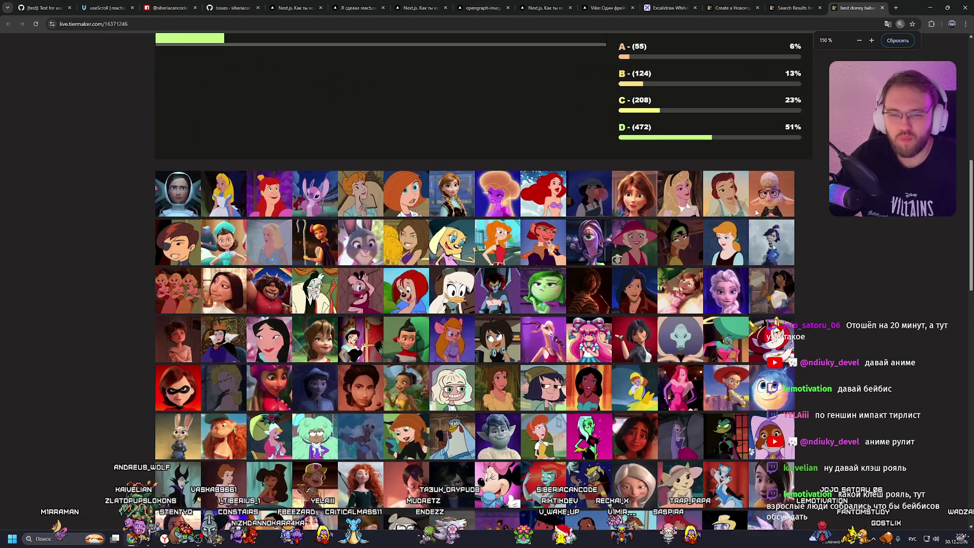
{"action": "scroll", "coordinate": [345, 204], "scroll_direction": "up", "scroll_amount": 1}
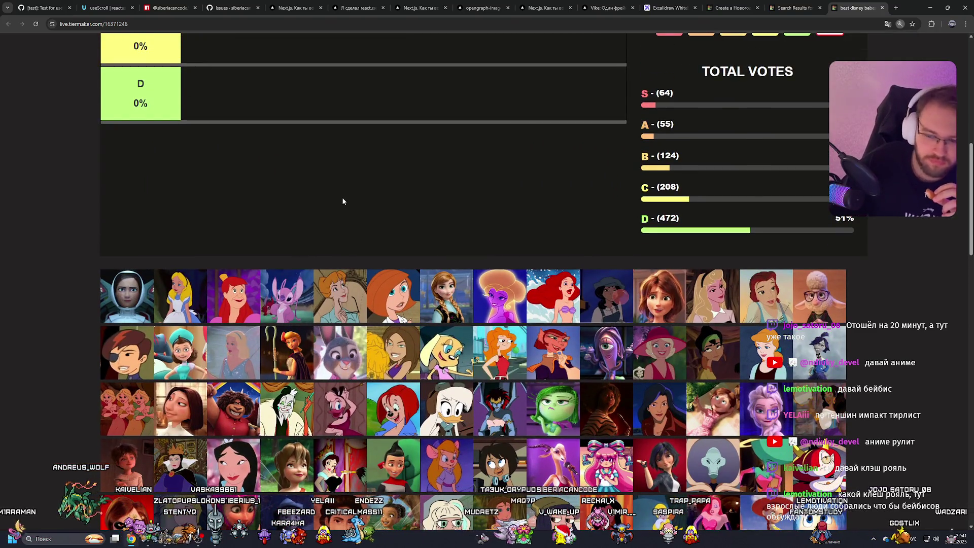
{"action": "scroll", "coordinate": [172, 251], "scroll_direction": "down", "scroll_amount": 3}
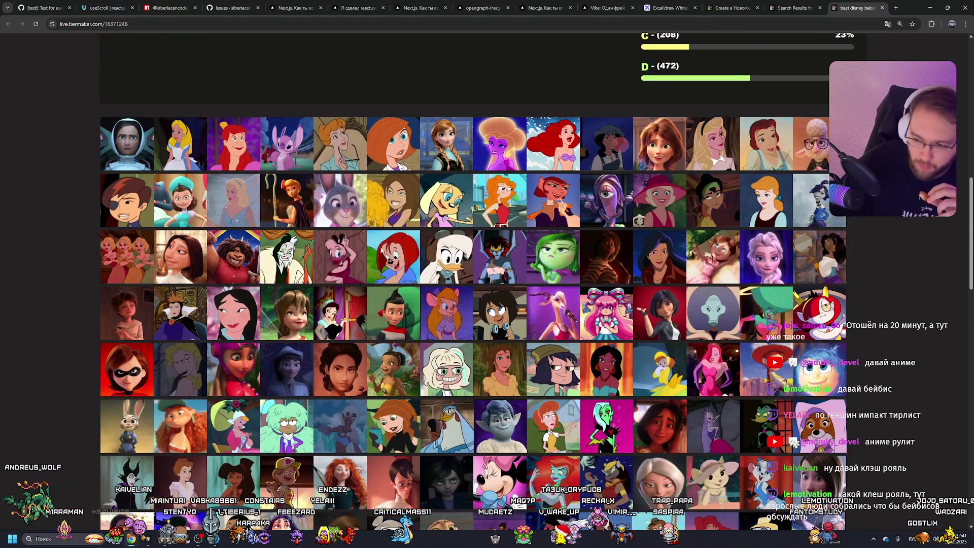
{"action": "scroll", "coordinate": [526, 279], "scroll_direction": "down", "scroll_amount": 5}
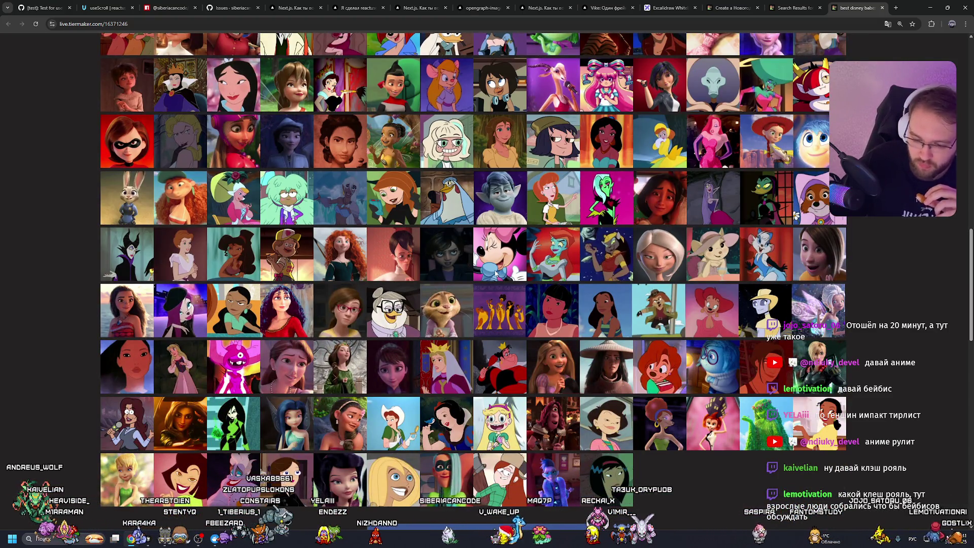
{"action": "scroll", "coordinate": [495, 272], "scroll_direction": "down", "scroll_amount": 4}
{"action": "scroll", "coordinate": [490, 269], "scroll_direction": "up", "scroll_amount": 4}
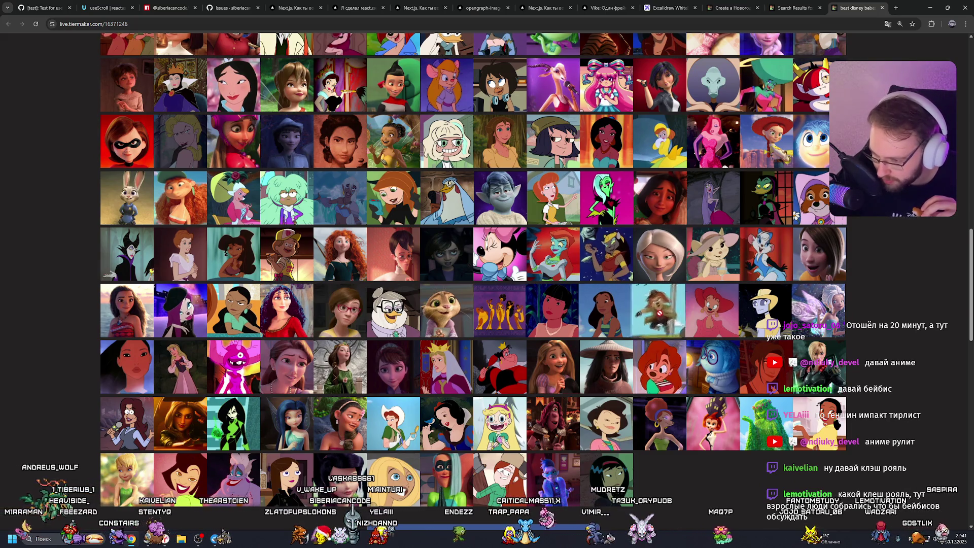
{"action": "scroll", "coordinate": [637, 303], "scroll_direction": "up", "scroll_amount": 1}
{"action": "scroll", "coordinate": [638, 303], "scroll_direction": "up", "scroll_amount": 3}
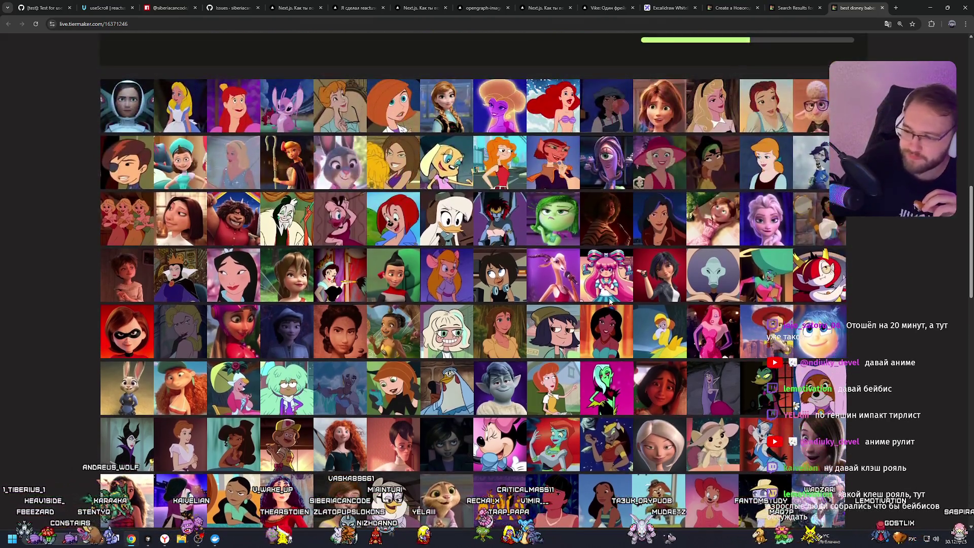
{"action": "scroll", "coordinate": [603, 297], "scroll_direction": "up", "scroll_amount": 1}
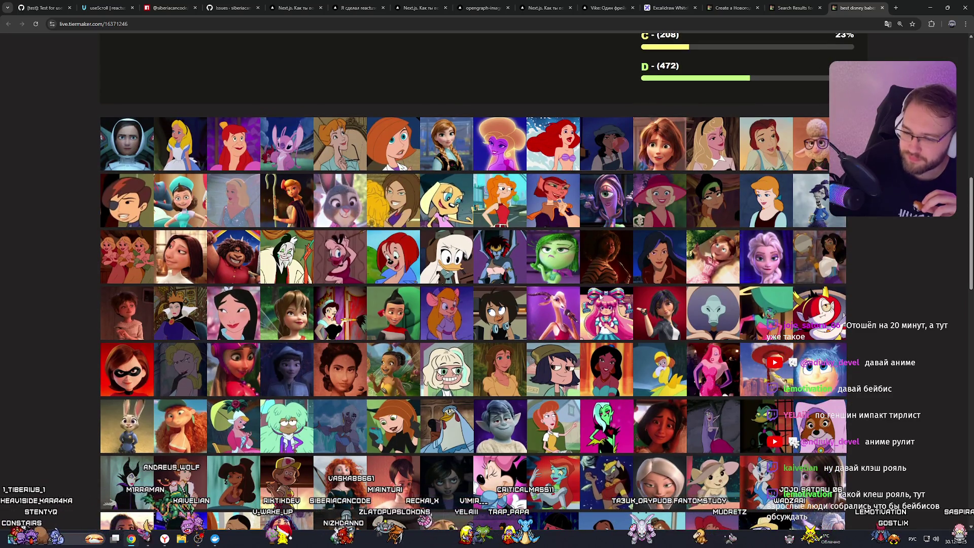
{"action": "scroll", "coordinate": [589, 293], "scroll_direction": "up", "scroll_amount": 2}
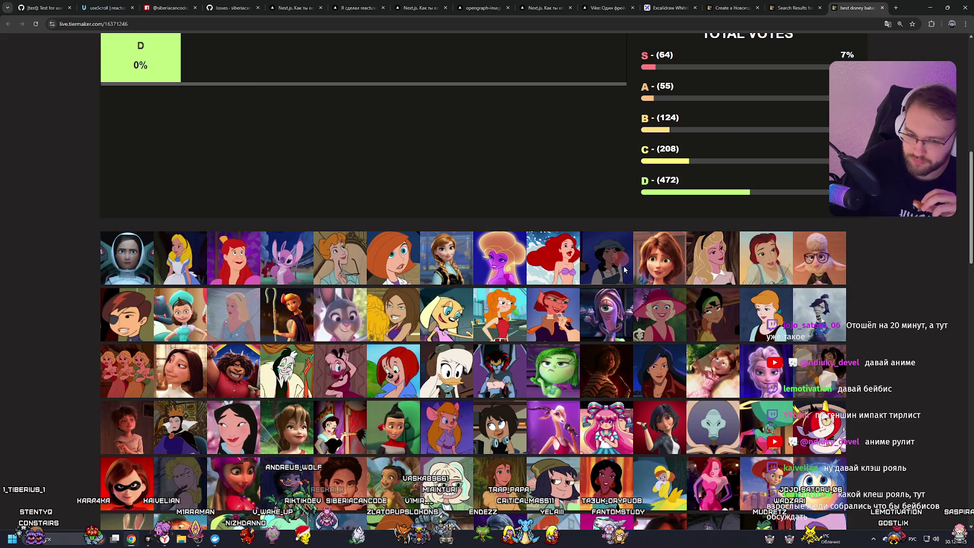
{"action": "mouse_move", "coordinate": [286, 258]}
{"action": "left_mouse_down"}
{"action": "mouse_move", "coordinate": [283, 229]}
{"action": "mouse_move", "coordinate": [193, 167]}
{"action": "left_mouse_up"}
{"action": "scroll", "coordinate": [306, 237], "scroll_direction": "up", "scroll_amount": 4}
{"action": "mouse_move", "coordinate": [314, 476]}
{"action": "left_mouse_down"}
{"action": "mouse_move", "coordinate": [190, 55]}
{"action": "mouse_move", "coordinate": [241, 103]}
{"action": "left_mouse_up"}
{"action": "scroll", "coordinate": [253, 126], "scroll_direction": "up", "scroll_amount": 2}
{"action": "scroll", "coordinate": [325, 167], "scroll_direction": "down", "scroll_amount": 2}
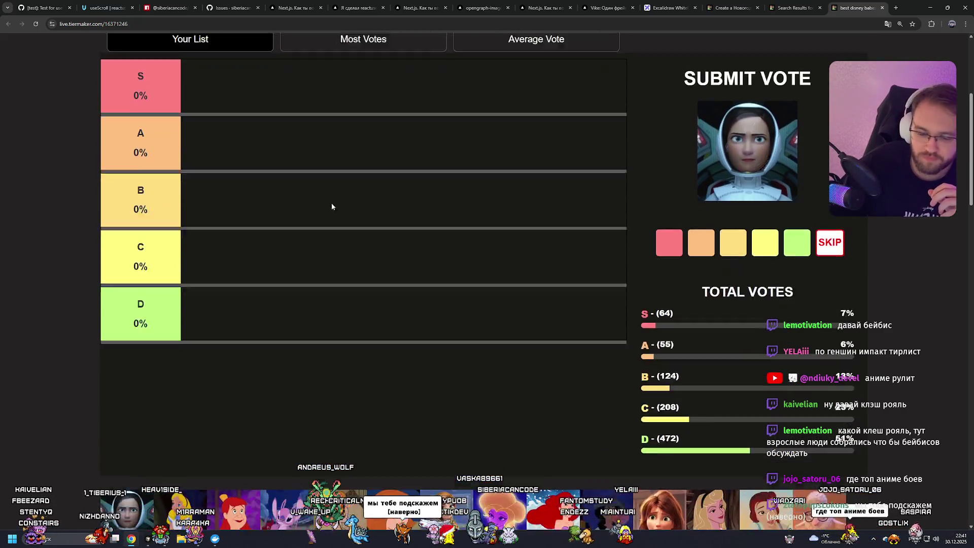
Step: Skip the astronaut, vote Angel into the S tier, and return to the новый год results
{"action": "left_click", "coordinate": [297, 482]}
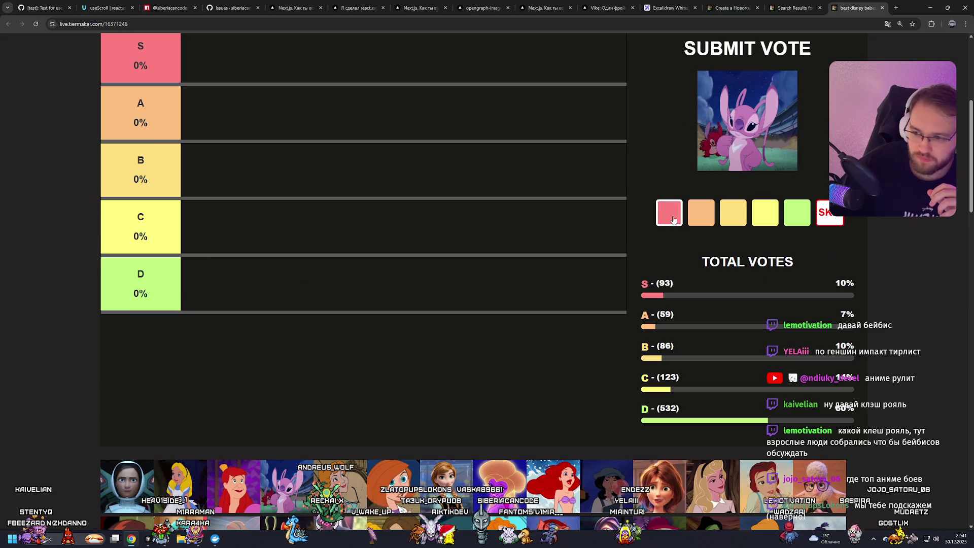
{"action": "left_click", "coordinate": [669, 213]}
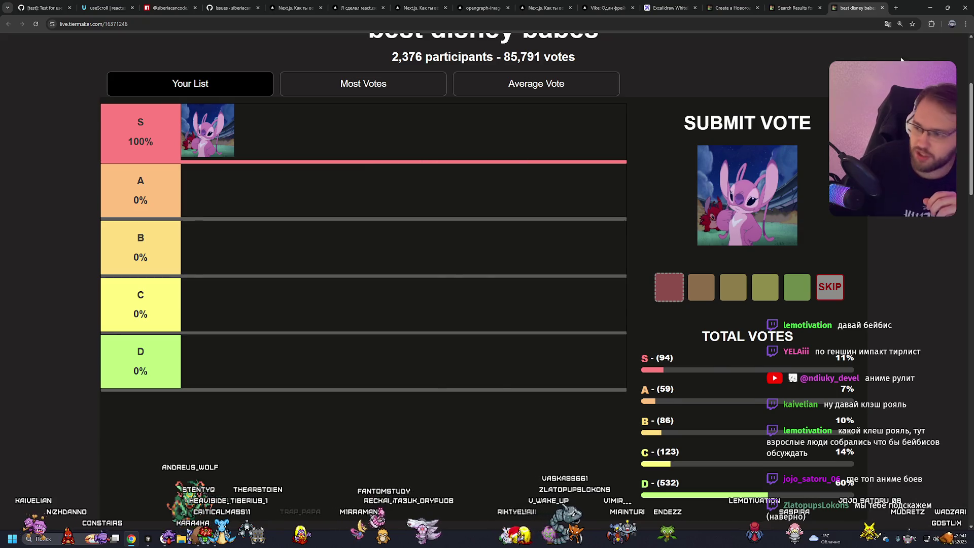
{"action": "key", "text": "ctrl+shift+Tab"}
{"action": "scroll", "coordinate": [374, 213], "scroll_direction": "up", "scroll_amount": 8}
{"action": "scroll", "coordinate": [374, 213], "scroll_direction": "up", "scroll_amount": 5}
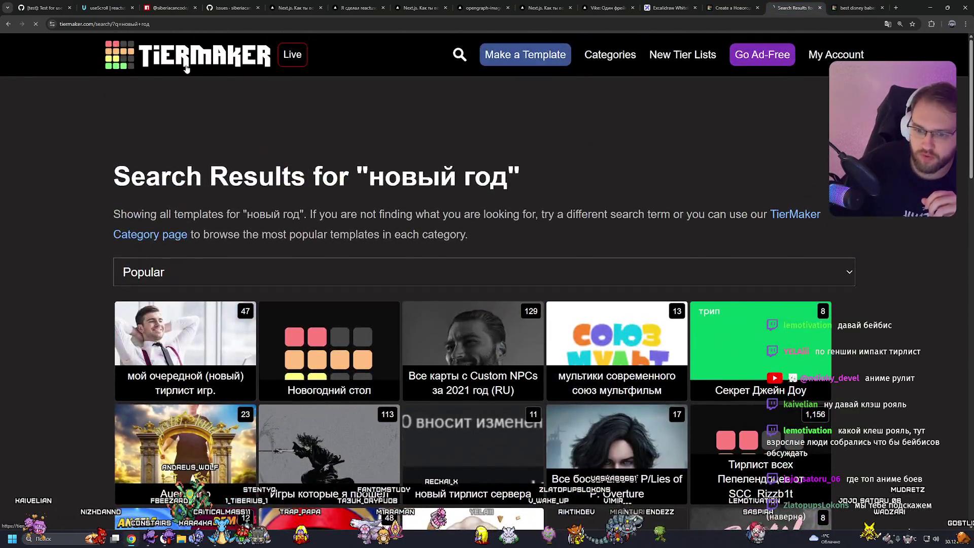
Step: Return to the TierMaker home page and browse the Anime and Manga template category
{"action": "key", "text": "alt+Left"}
{"action": "scroll", "coordinate": [466, 241], "scroll_direction": "down", "scroll_amount": 5}
{"action": "left_click", "coordinate": [188, 152]}
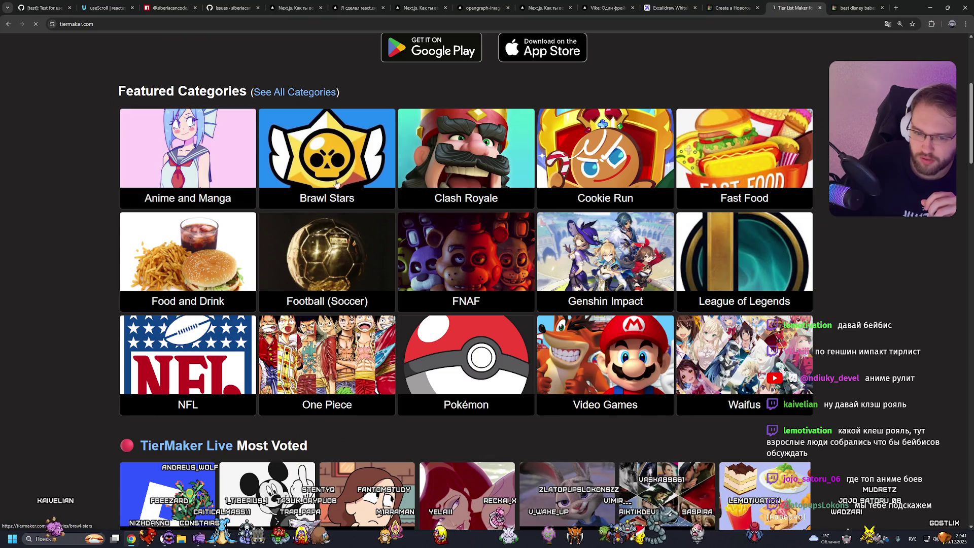
{"action": "scroll", "coordinate": [537, 228], "scroll_direction": "down", "scroll_amount": 1}
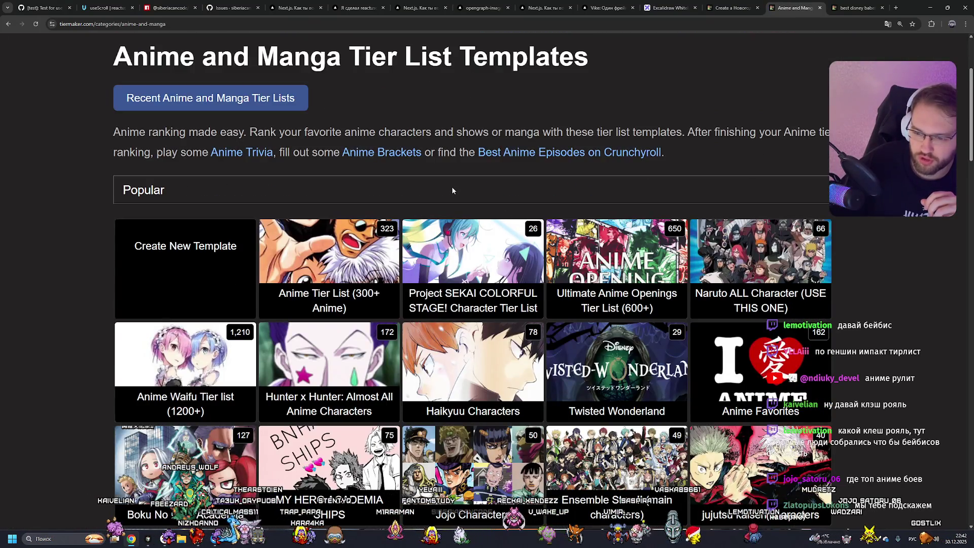
{"action": "scroll", "coordinate": [451, 187], "scroll_direction": "down", "scroll_amount": 1}
{"action": "scroll", "coordinate": [454, 188], "scroll_direction": "down", "scroll_amount": 3}
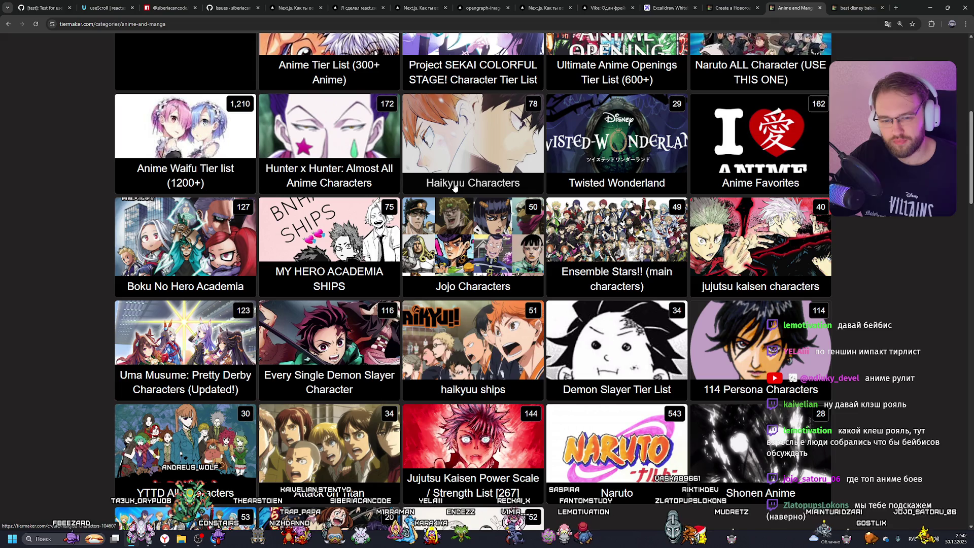
{"action": "scroll", "coordinate": [455, 188], "scroll_direction": "down", "scroll_amount": 5}
{"action": "scroll", "coordinate": [455, 188], "scroll_direction": "down", "scroll_amount": 2}
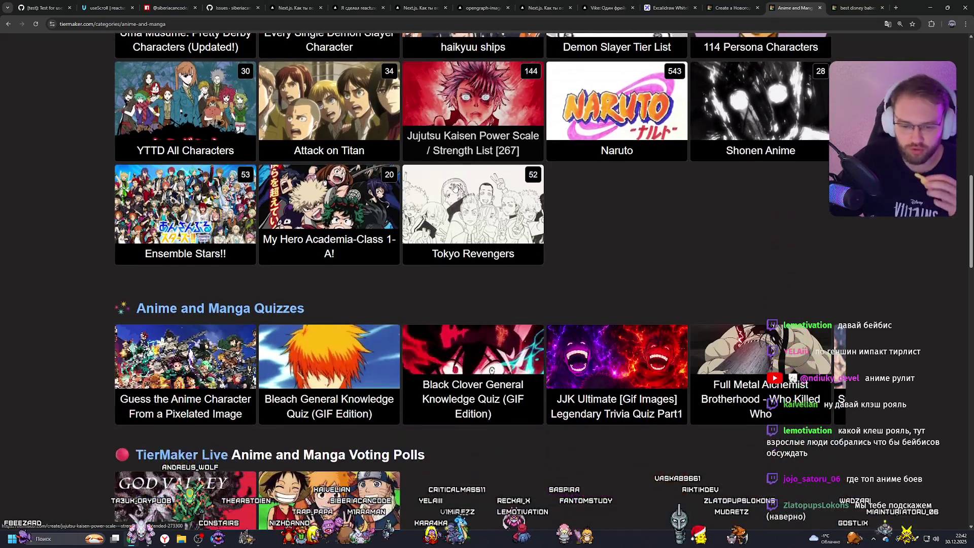
{"action": "scroll", "coordinate": [455, 188], "scroll_direction": "up", "scroll_amount": 15}
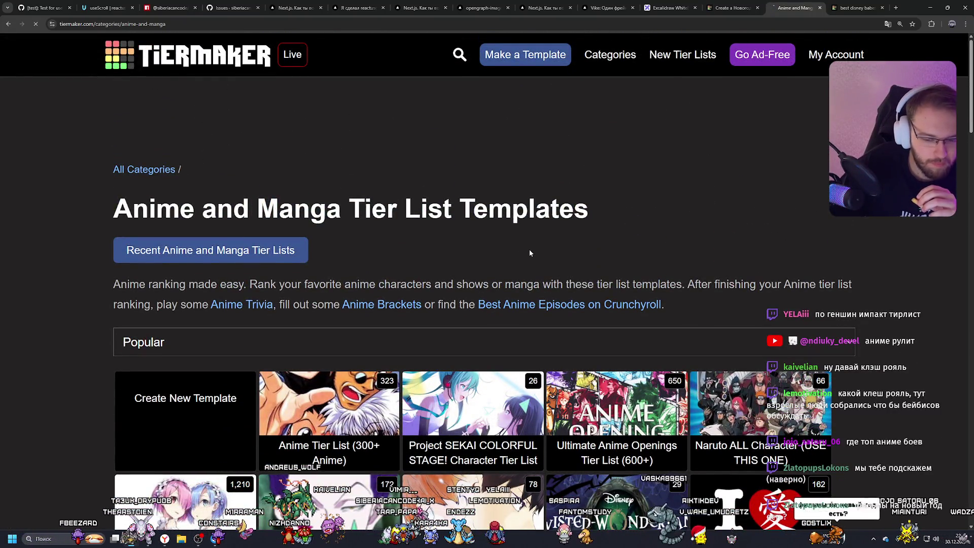
{"action": "scroll", "coordinate": [530, 253], "scroll_direction": "down", "scroll_amount": 7}
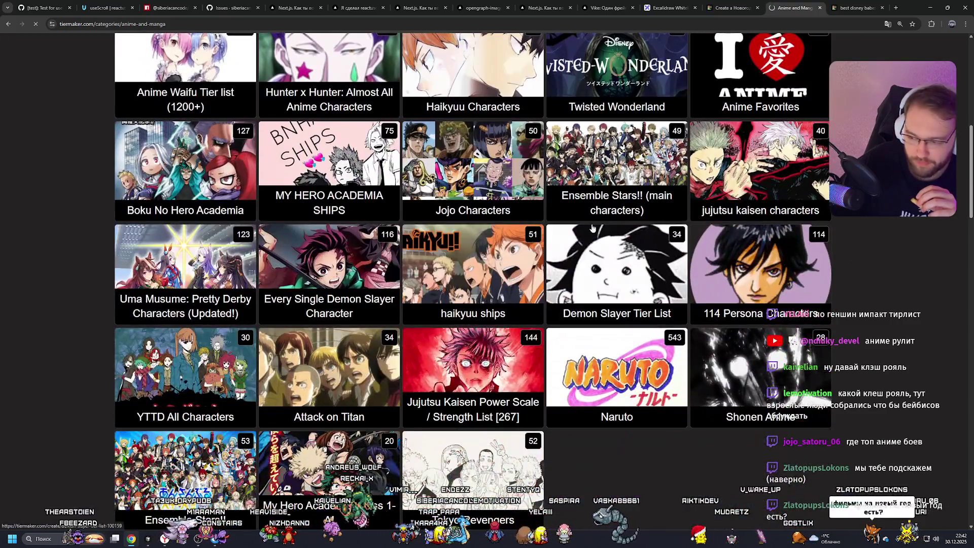
Step: Close the Anime and Manga category tab after checking the other open tier lists
{"action": "key", "text": "ctrl+Page_Up"}
{"action": "left_click", "coordinate": [844, 6]}
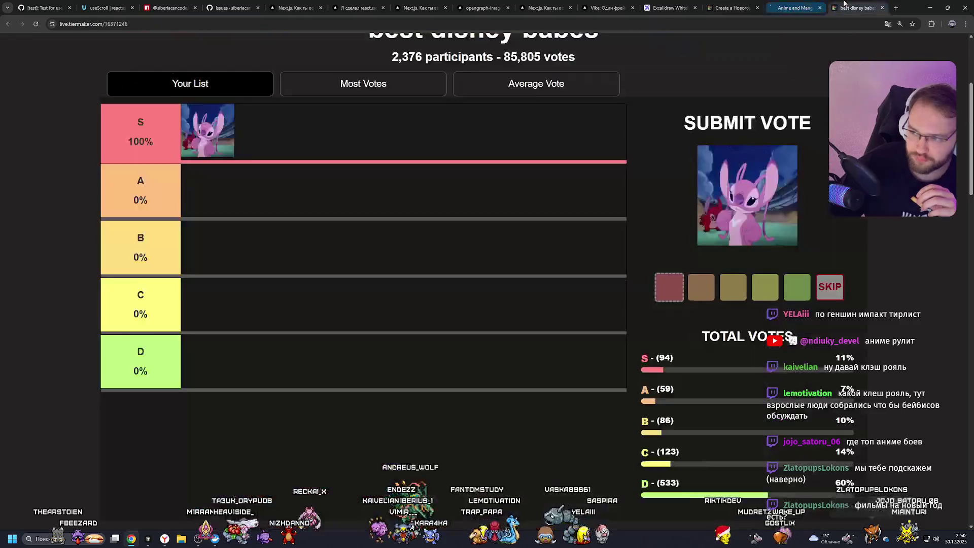
{"action": "scroll", "coordinate": [185, 52], "scroll_direction": "up", "scroll_amount": 4}
{"action": "left_click", "coordinate": [819, 8]}
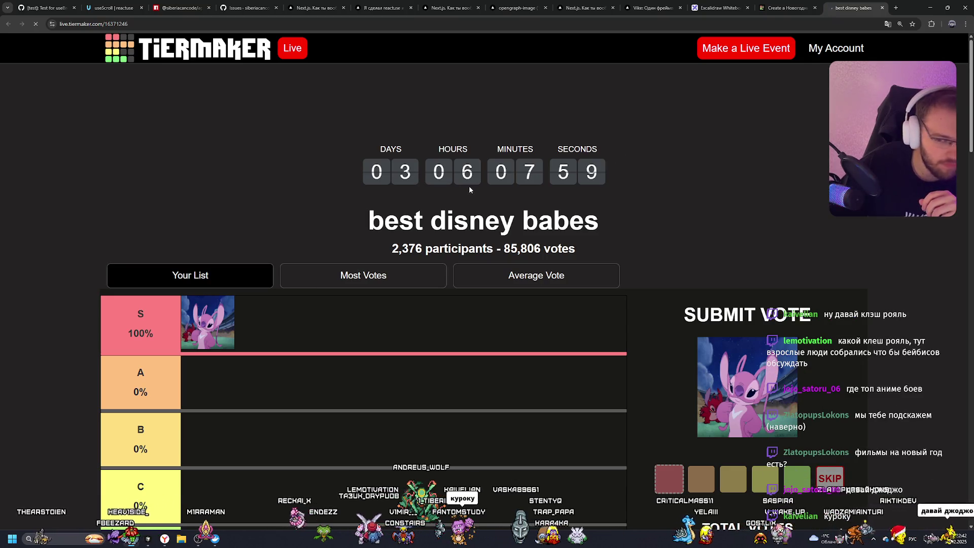
{"action": "key", "text": "ctrl+shift+Tab"}
{"action": "key", "text": "ctrl+Tab"}
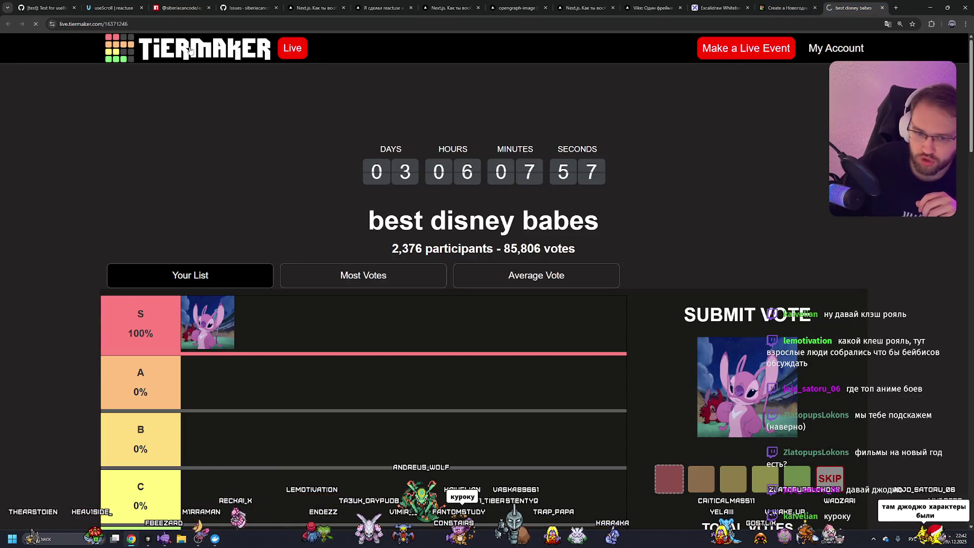
Step: Reopen Anime and Manga templates from the home page and launch the Jojo Characters template in a new tab
{"action": "left_click", "coordinate": [191, 49]}
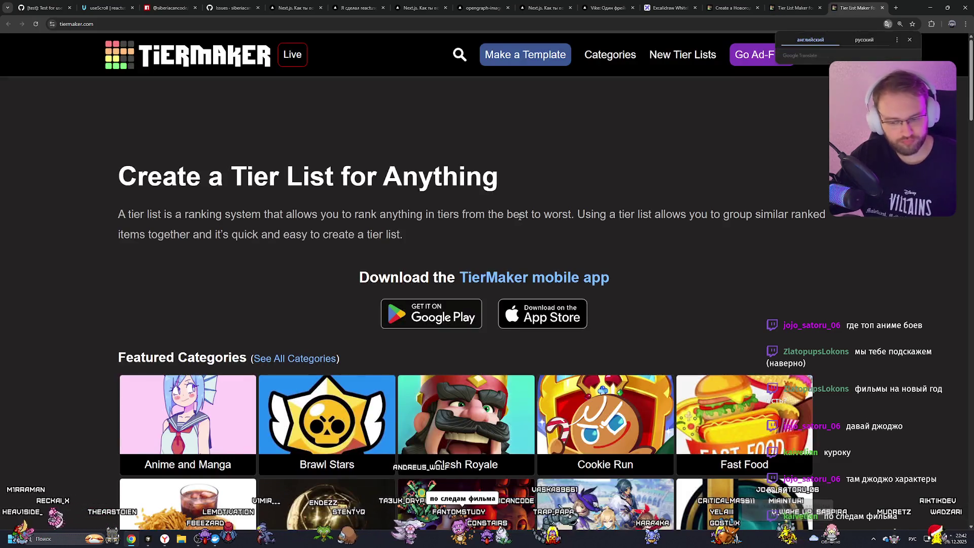
{"action": "scroll", "coordinate": [466, 218], "scroll_direction": "down", "scroll_amount": 5}
{"action": "scroll", "coordinate": [467, 218], "scroll_direction": "up", "scroll_amount": 3}
{"action": "left_click", "coordinate": [213, 218]}
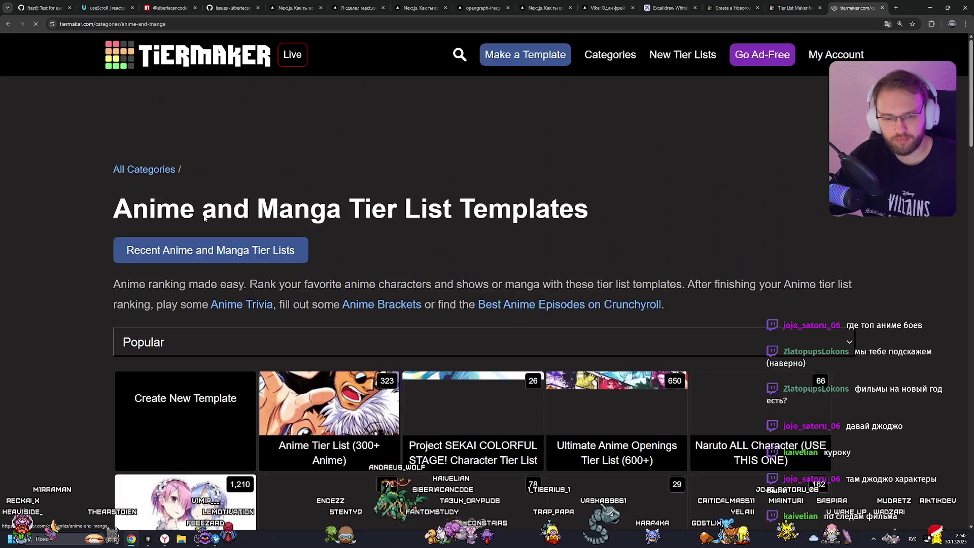
{"action": "scroll", "coordinate": [263, 206], "scroll_direction": "down", "scroll_amount": 4}
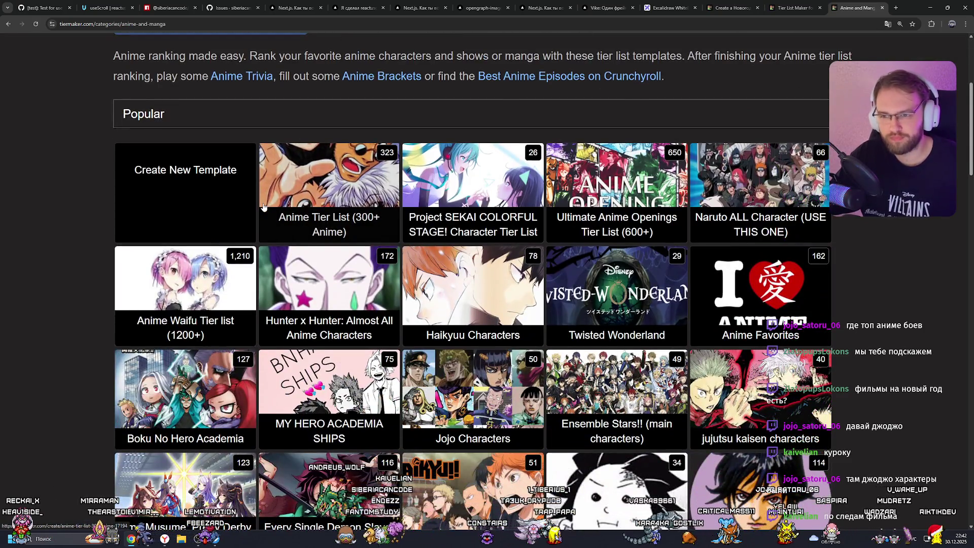
{"action": "middle_click", "coordinate": [269, 202]}
{"action": "scroll", "coordinate": [269, 202], "scroll_direction": "up", "scroll_amount": 1}
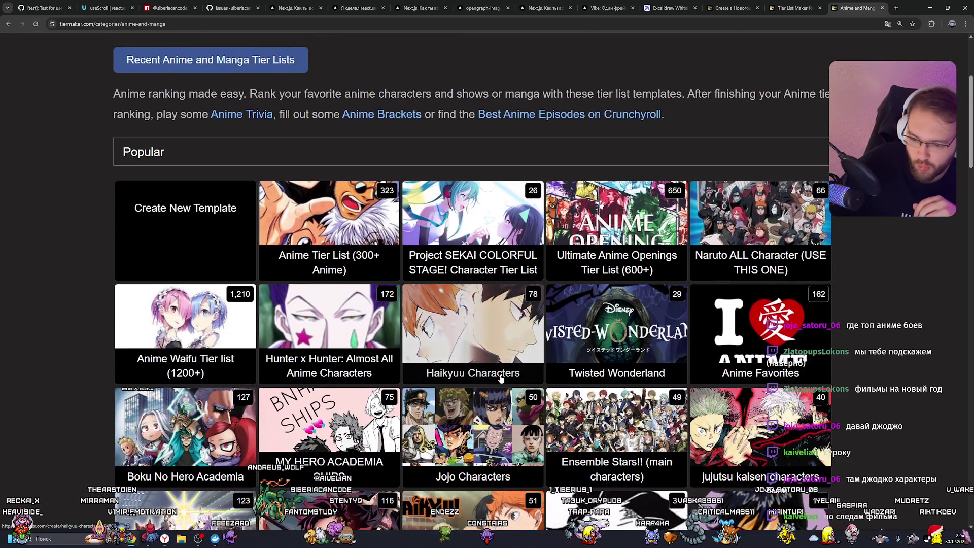
{"action": "scroll", "coordinate": [618, 237], "scroll_direction": "down", "scroll_amount": 3}
{"action": "key", "text": "ctrl+Tab"}
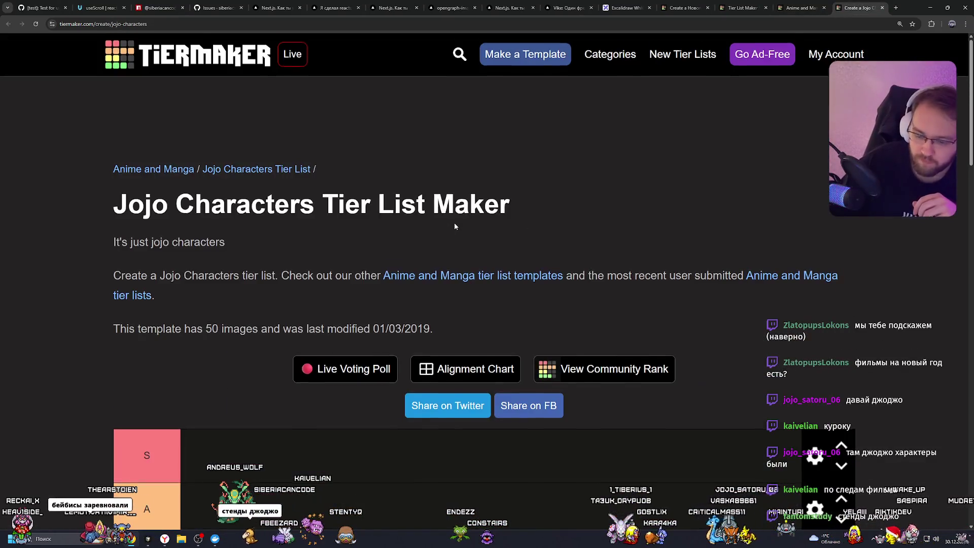
Step: Drag Dio's portrait from the image pool into the S tier row
{"action": "scroll", "coordinate": [455, 223], "scroll_direction": "down", "scroll_amount": 8}
{"action": "scroll", "coordinate": [446, 230], "scroll_direction": "up", "scroll_amount": 3}
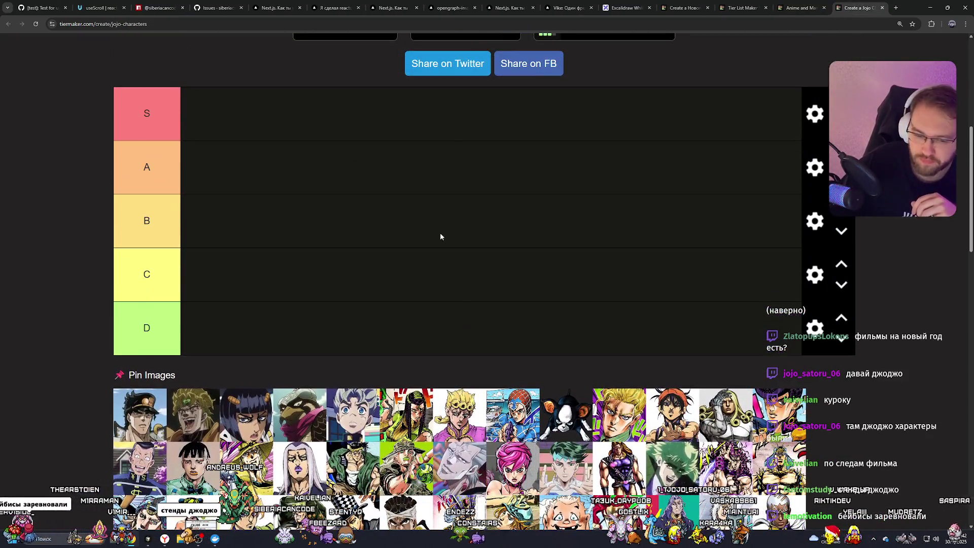
{"action": "scroll", "coordinate": [413, 239], "scroll_direction": "down", "scroll_amount": 2}
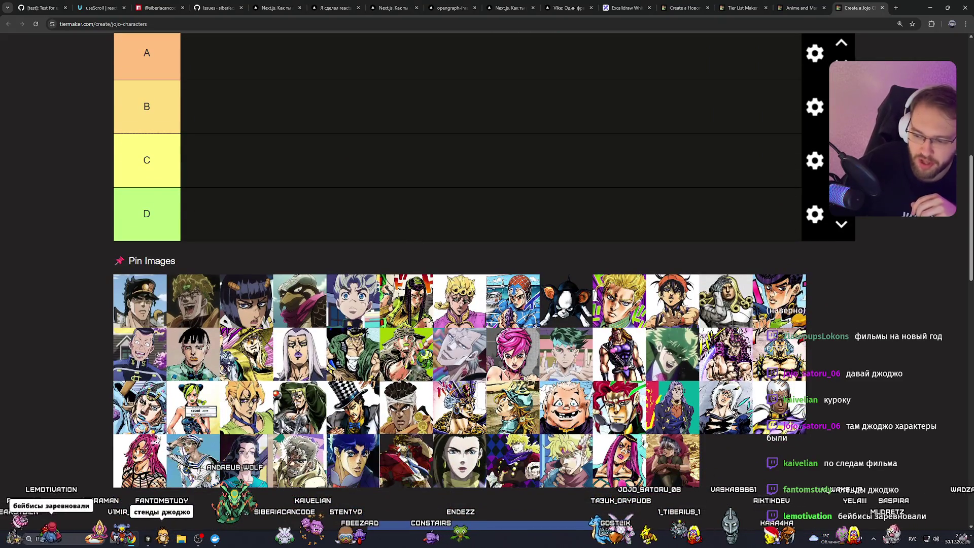
{"action": "scroll", "coordinate": [491, 272], "scroll_direction": "up", "scroll_amount": 4}
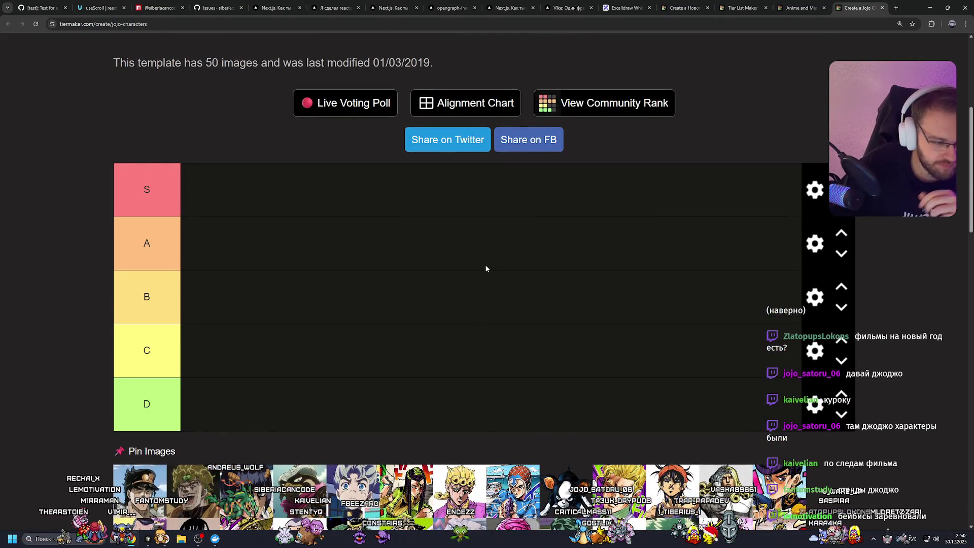
{"action": "scroll", "coordinate": [483, 267], "scroll_direction": "down", "scroll_amount": 3}
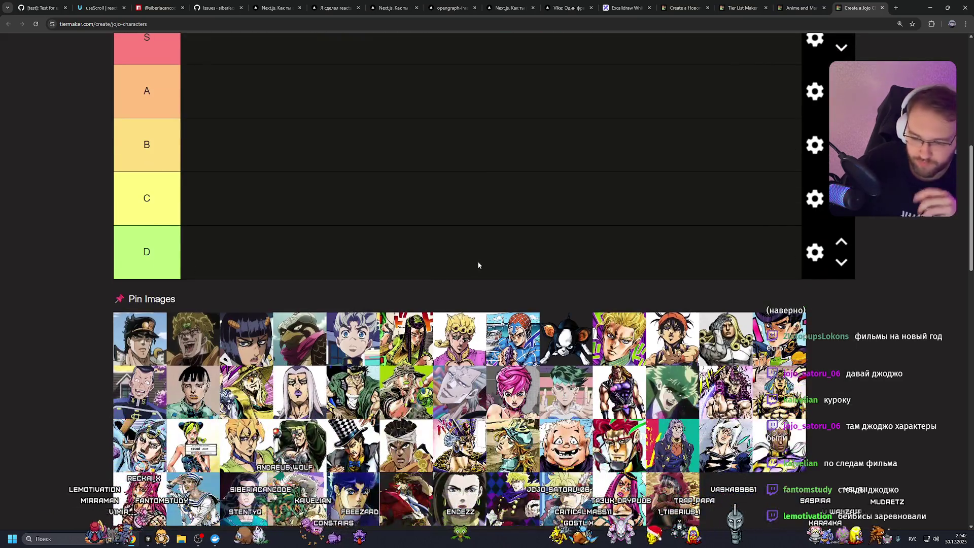
{"action": "scroll", "coordinate": [477, 260], "scroll_direction": "down", "scroll_amount": 3}
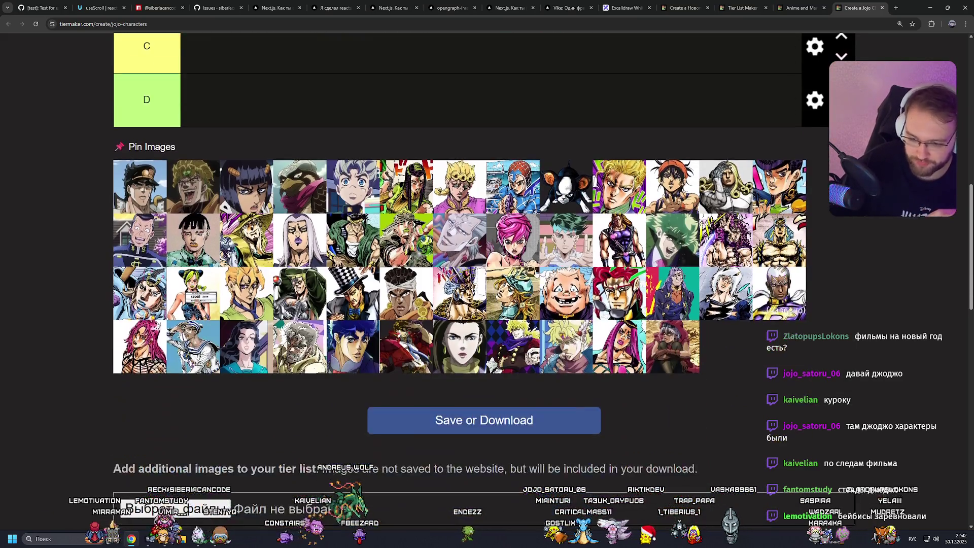
{"action": "scroll", "coordinate": [659, 248], "scroll_direction": "up", "scroll_amount": 4}
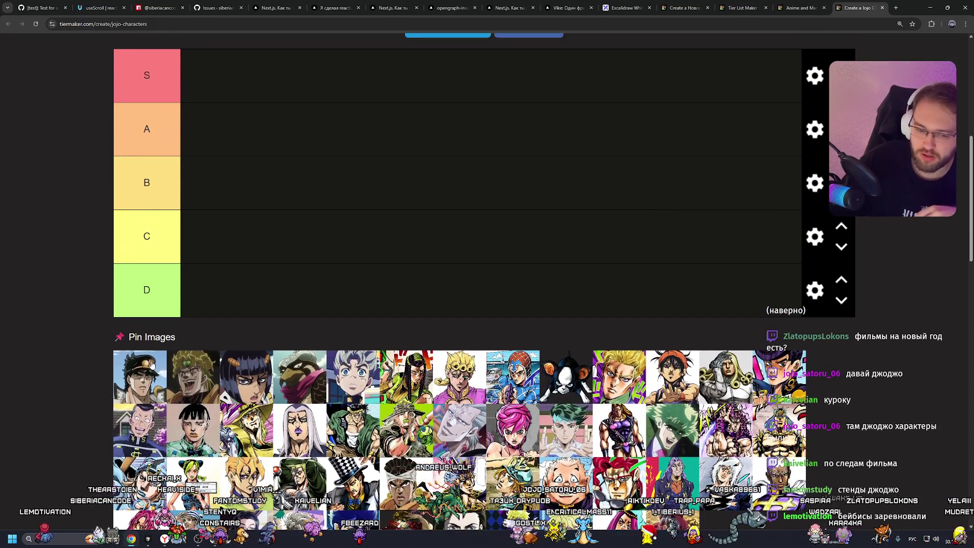
{"action": "scroll", "coordinate": [208, 408], "scroll_direction": "up", "scroll_amount": 2}
{"action": "mouse_move", "coordinate": [198, 451]}
{"action": "left_mouse_down"}
{"action": "mouse_move", "coordinate": [278, 261]}
{"action": "mouse_move", "coordinate": [226, 178]}
{"action": "left_mouse_up"}
{"action": "scroll", "coordinate": [253, 209], "scroll_direction": "up", "scroll_amount": 1}
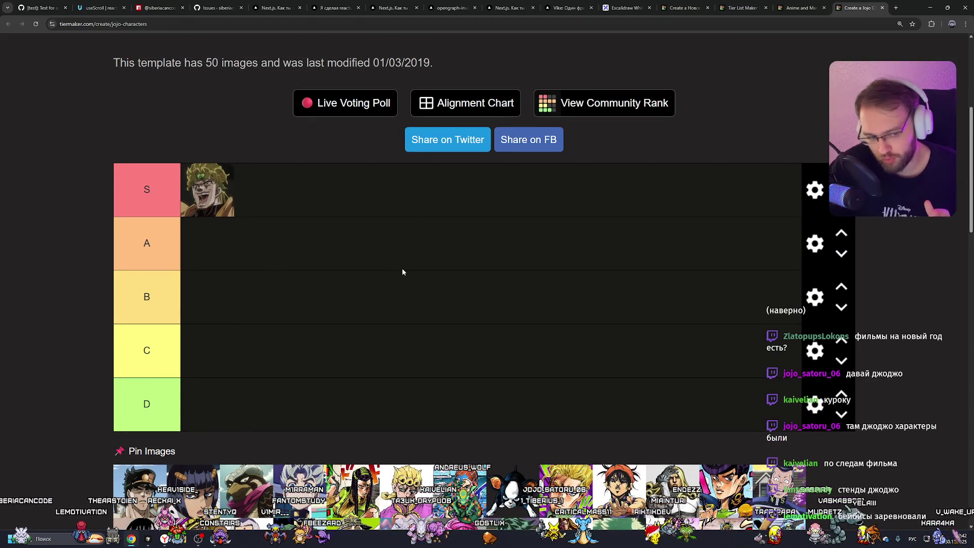
Step: Add Jotaro and Bruno to the S tier beside Dio
{"action": "scroll", "coordinate": [403, 267], "scroll_direction": "down", "scroll_amount": 2}
{"action": "scroll", "coordinate": [384, 269], "scroll_direction": "up", "scroll_amount": 1}
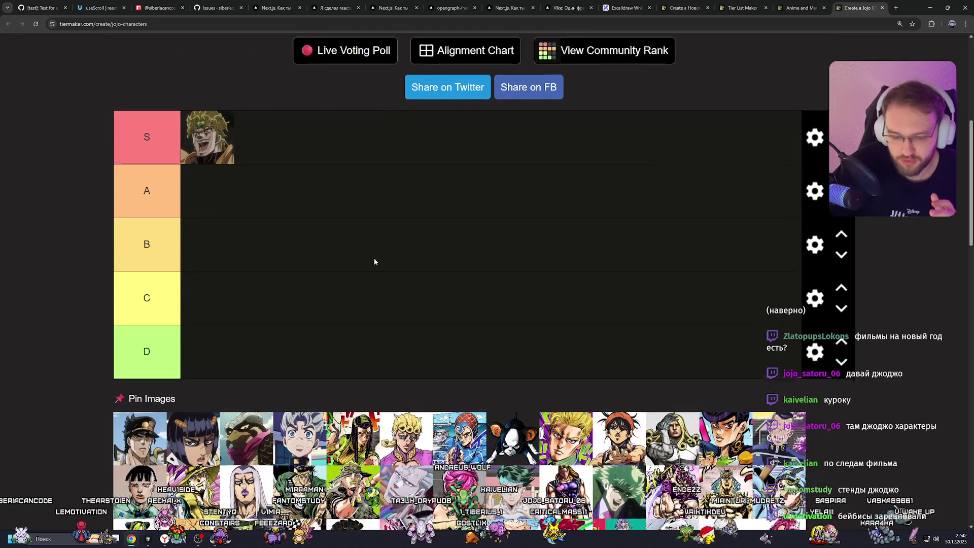
{"action": "scroll", "coordinate": [375, 262], "scroll_direction": "up", "scroll_amount": 1}
{"action": "mouse_move", "coordinate": [140, 449]}
{"action": "left_mouse_down"}
{"action": "mouse_move", "coordinate": [251, 142]}
{"action": "mouse_move", "coordinate": [246, 148]}
{"action": "left_mouse_up"}
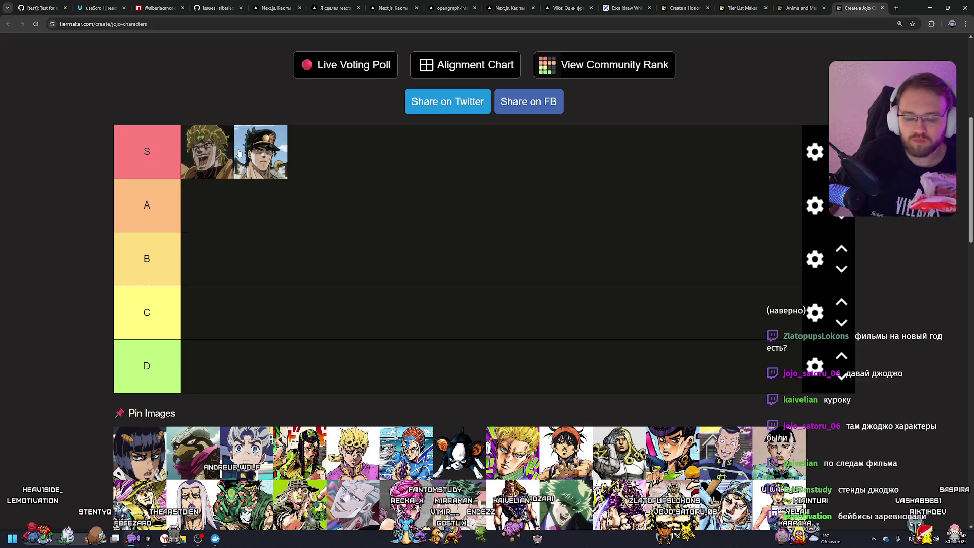
{"action": "mouse_move", "coordinate": [150, 449]}
{"action": "left_mouse_down"}
{"action": "mouse_move", "coordinate": [343, 256]}
{"action": "mouse_move", "coordinate": [209, 208]}
{"action": "mouse_move", "coordinate": [223, 218]}
{"action": "mouse_move", "coordinate": [323, 167]}
{"action": "mouse_move", "coordinate": [272, 206]}
{"action": "mouse_move", "coordinate": [298, 151]}
{"action": "left_mouse_up"}
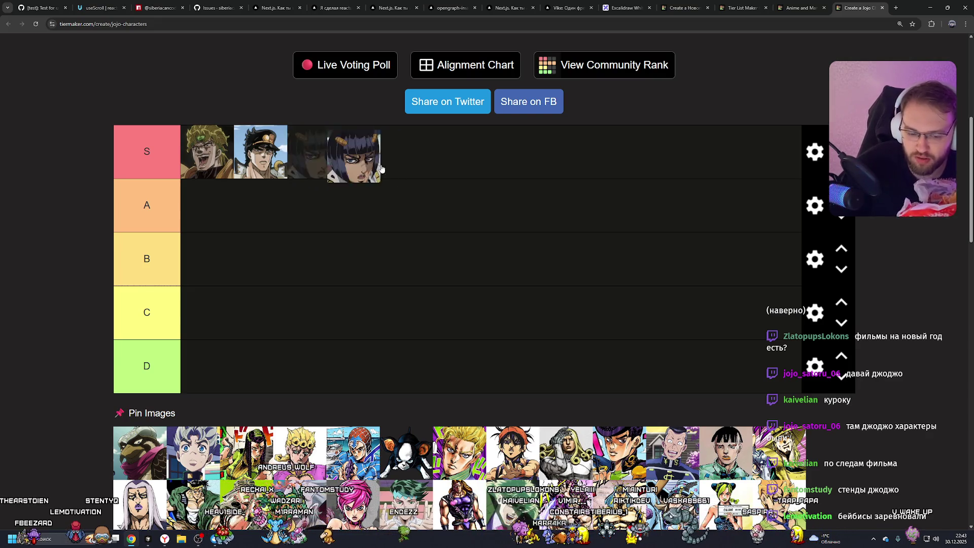
Step: Place Pet Shop and the next character in C, Koichi in B, and Giorno in A
{"action": "left_click_drag", "start_coordinate": [140, 448], "coordinate": [235, 309]}
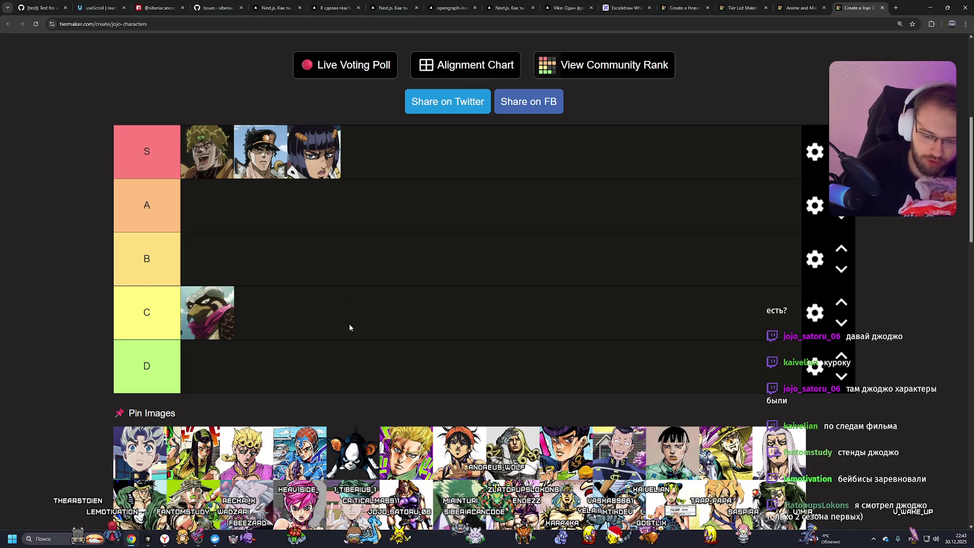
{"action": "mouse_move", "coordinate": [140, 453]}
{"action": "left_mouse_down"}
{"action": "mouse_move", "coordinate": [243, 314]}
{"action": "mouse_move", "coordinate": [241, 257]}
{"action": "left_mouse_up"}
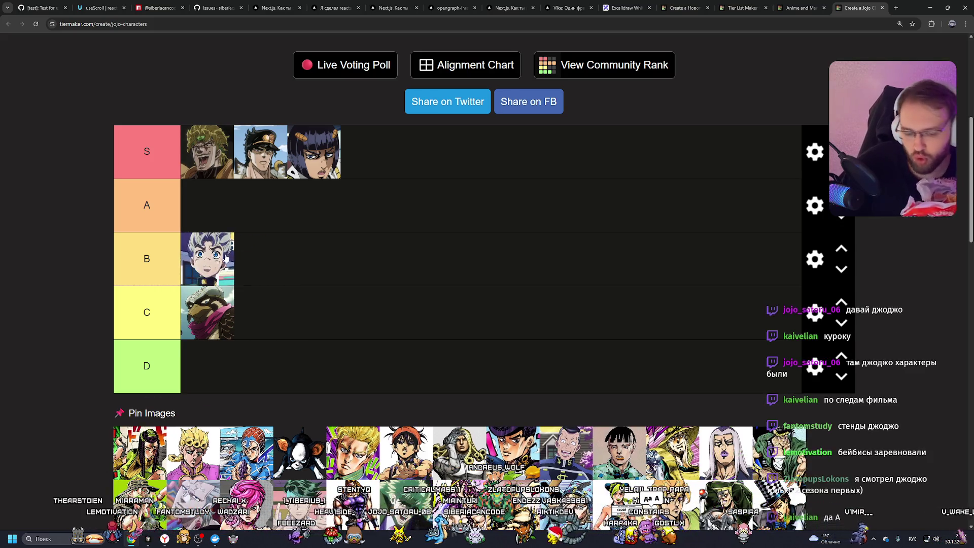
{"action": "mouse_move", "coordinate": [214, 270]}
{"action": "left_mouse_down"}
{"action": "mouse_move", "coordinate": [281, 271]}
{"action": "mouse_move", "coordinate": [244, 269]}
{"action": "mouse_move", "coordinate": [255, 267]}
{"action": "left_mouse_up"}
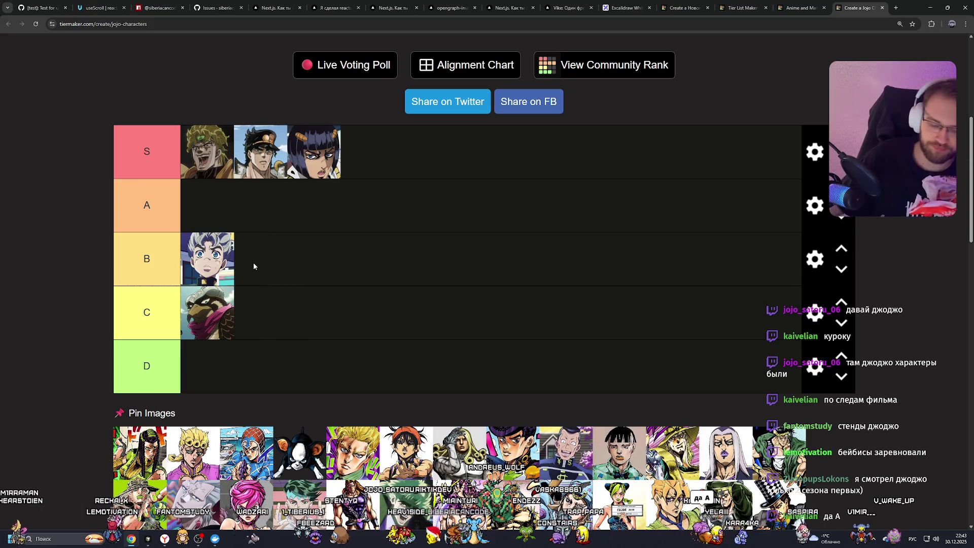
{"action": "mouse_move", "coordinate": [140, 451]}
{"action": "left_mouse_down"}
{"action": "mouse_move", "coordinate": [213, 355]}
{"action": "mouse_move", "coordinate": [260, 313]}
{"action": "mouse_move", "coordinate": [284, 308]}
{"action": "left_mouse_up"}
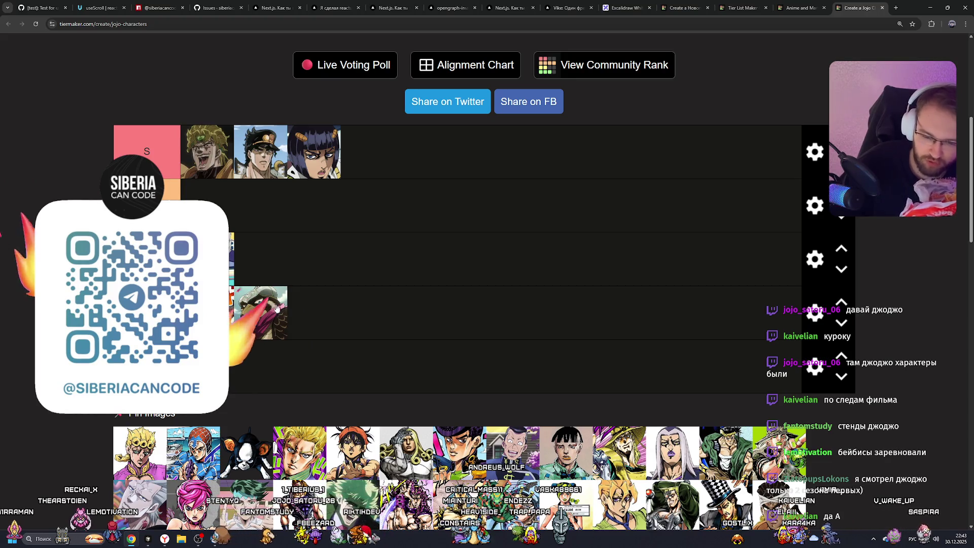
{"action": "left_click_drag", "start_coordinate": [139, 451], "coordinate": [208, 205]}
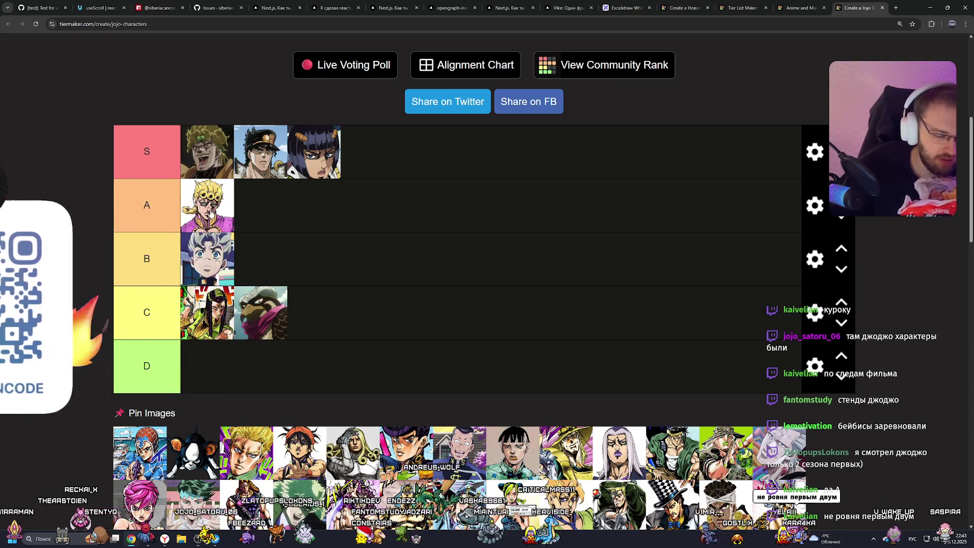
Step: Settle Giorno in A, then add Mista and the blond character to the S tier
{"action": "mouse_move", "coordinate": [205, 209]}
{"action": "left_mouse_down"}
{"action": "mouse_move", "coordinate": [279, 208]}
{"action": "mouse_move", "coordinate": [207, 207]}
{"action": "left_mouse_up"}
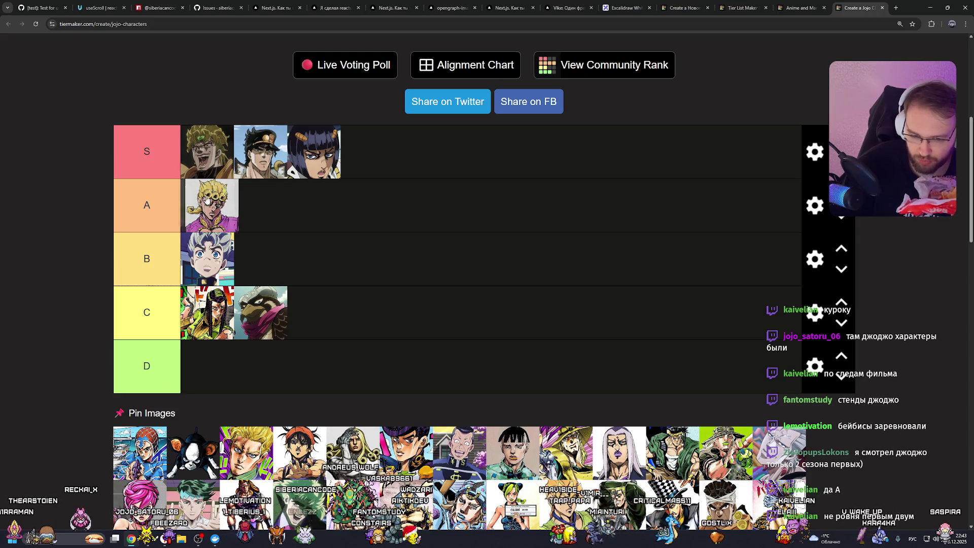
{"action": "mouse_move", "coordinate": [152, 428]}
{"action": "left_mouse_down"}
{"action": "mouse_move", "coordinate": [368, 133]}
{"action": "mouse_move", "coordinate": [378, 153]}
{"action": "left_mouse_up"}
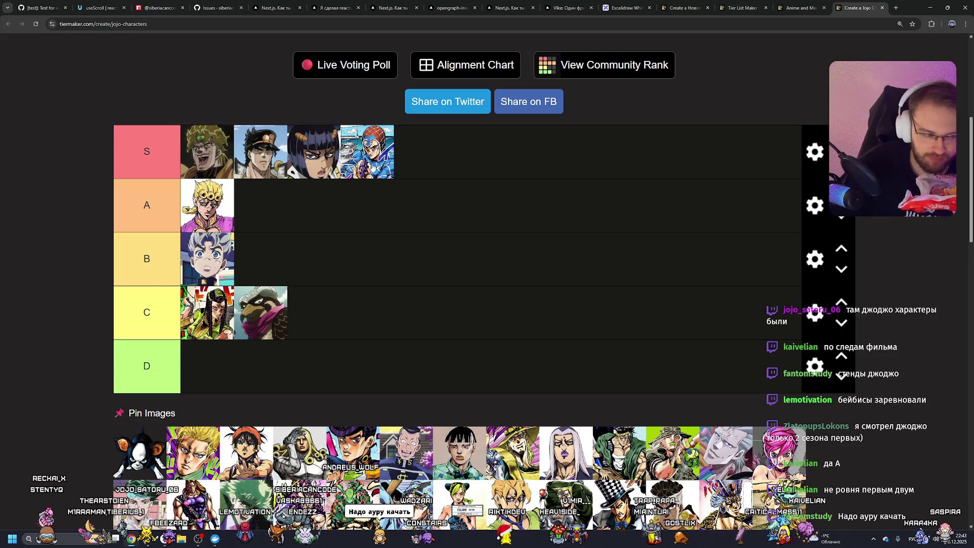
{"action": "left_click_drag", "start_coordinate": [454, 154], "coordinate": [370, 152]}
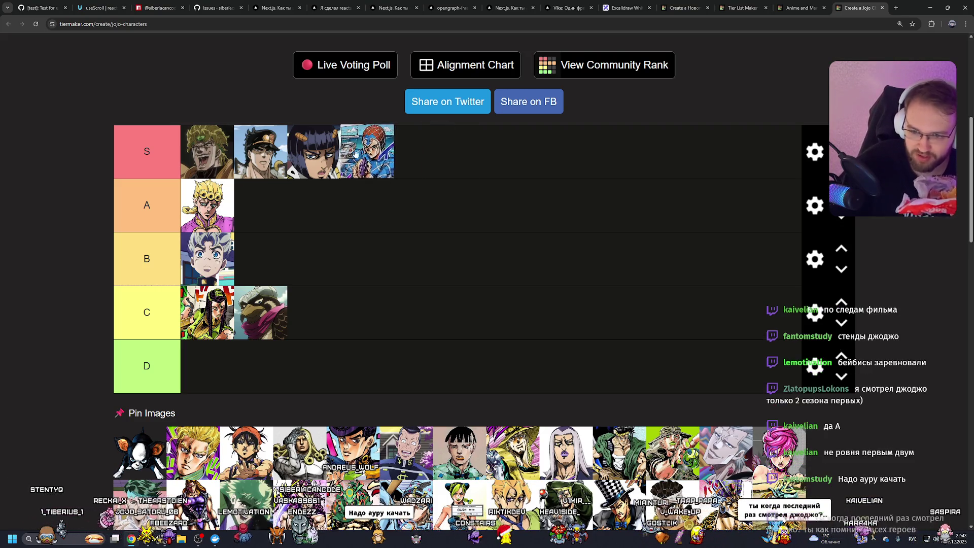
{"action": "left_click_drag", "start_coordinate": [485, 157], "coordinate": [442, 163]}
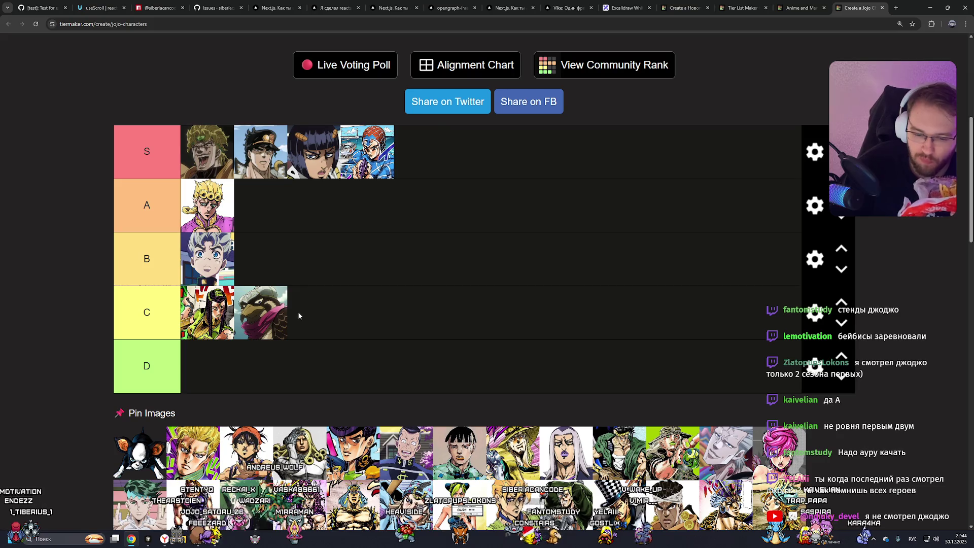
{"action": "mouse_move", "coordinate": [193, 452]}
{"action": "left_mouse_down"}
{"action": "mouse_move", "coordinate": [418, 233]}
{"action": "mouse_move", "coordinate": [307, 158]}
{"action": "mouse_move", "coordinate": [329, 152]}
{"action": "mouse_move", "coordinate": [284, 152]}
{"action": "mouse_move", "coordinate": [396, 152]}
{"action": "mouse_move", "coordinate": [365, 152]}
{"action": "mouse_move", "coordinate": [391, 154]}
{"action": "mouse_move", "coordinate": [371, 152]}
{"action": "mouse_move", "coordinate": [284, 201]}
{"action": "mouse_move", "coordinate": [308, 151]}
{"action": "left_mouse_up"}
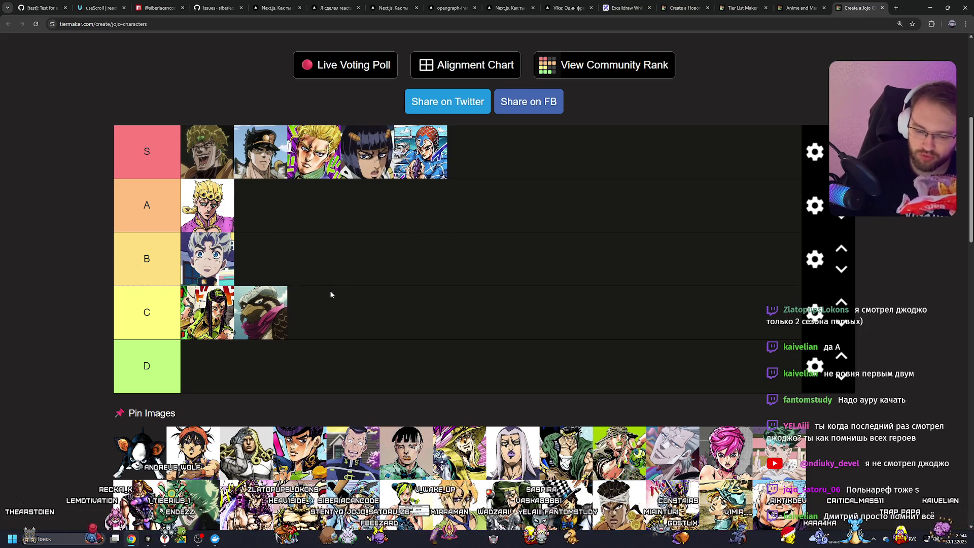
Step: Drop Iggy and Narancia into the B tier next to Koichi
{"action": "left_click_drag", "start_coordinate": [146, 452], "coordinate": [282, 282]}
{"action": "left_click_drag", "start_coordinate": [278, 268], "coordinate": [230, 263]}
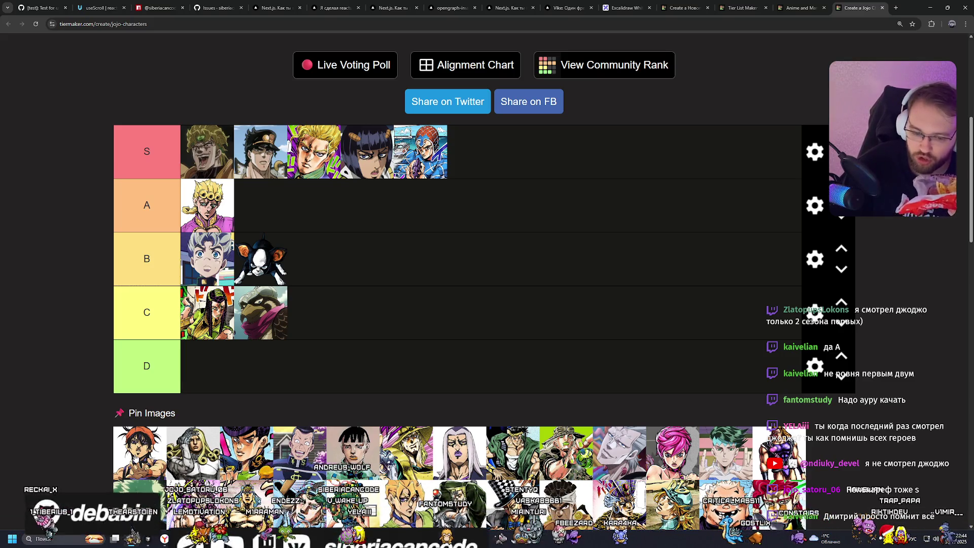
{"action": "mouse_move", "coordinate": [136, 459]}
{"action": "left_mouse_down"}
{"action": "mouse_move", "coordinate": [336, 363]}
{"action": "mouse_move", "coordinate": [331, 267]}
{"action": "mouse_move", "coordinate": [193, 262]}
{"action": "left_mouse_up"}
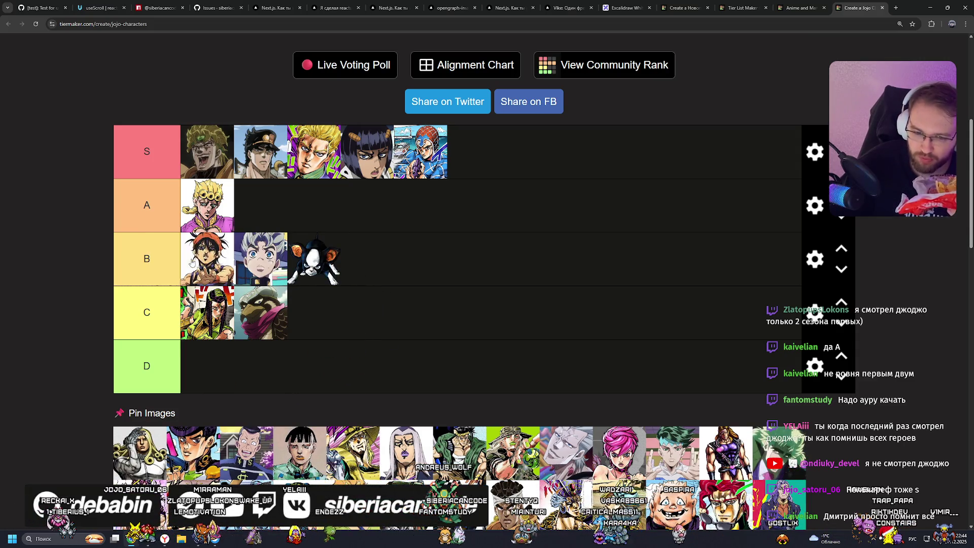
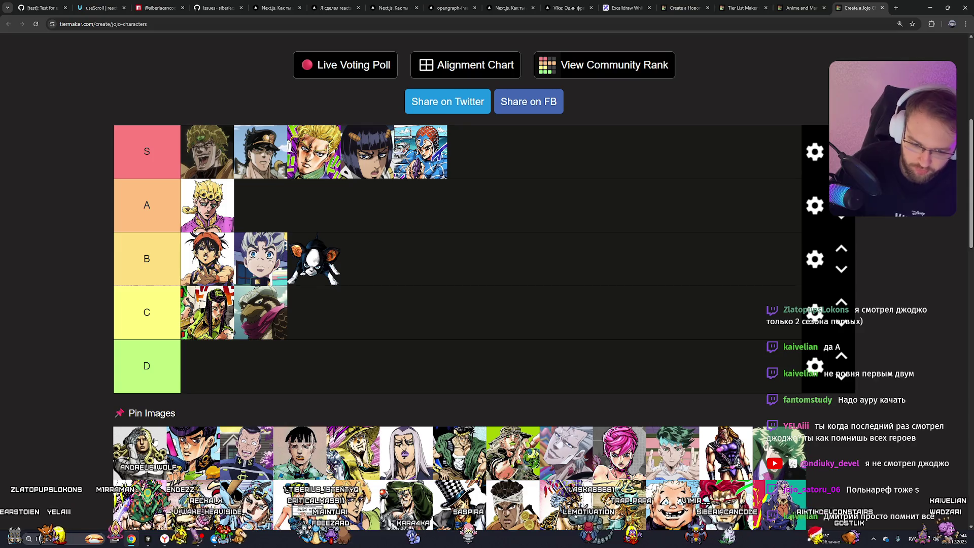
Step: Put Josuke first in tier A and Okuyasu at the end of S, and move Hol Horse from S into B
{"action": "mouse_move", "coordinate": [201, 433]}
{"action": "left_mouse_down"}
{"action": "mouse_move", "coordinate": [359, 335]}
{"action": "mouse_move", "coordinate": [268, 208]}
{"action": "mouse_move", "coordinate": [213, 205]}
{"action": "mouse_move", "coordinate": [283, 205]}
{"action": "left_mouse_up"}
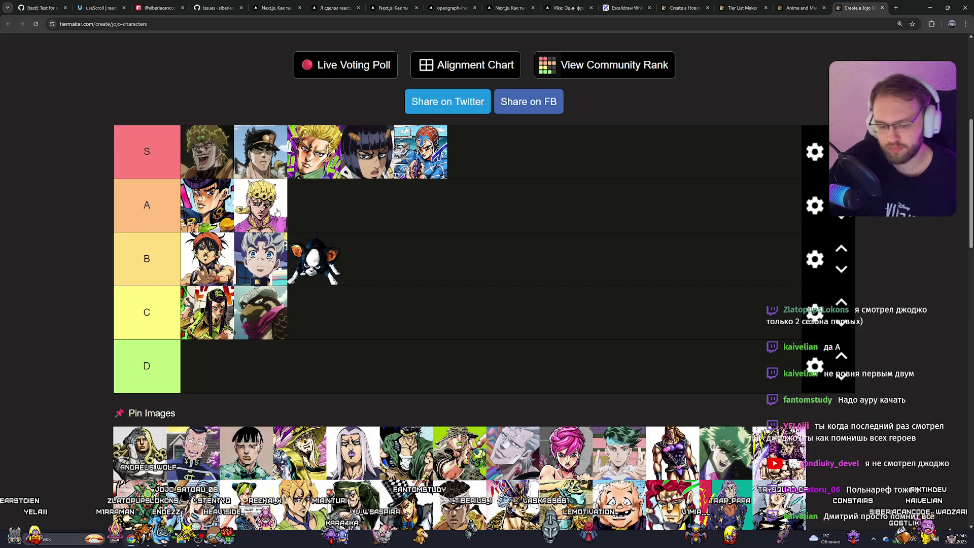
{"action": "left_click_drag", "start_coordinate": [197, 446], "coordinate": [533, 148]}
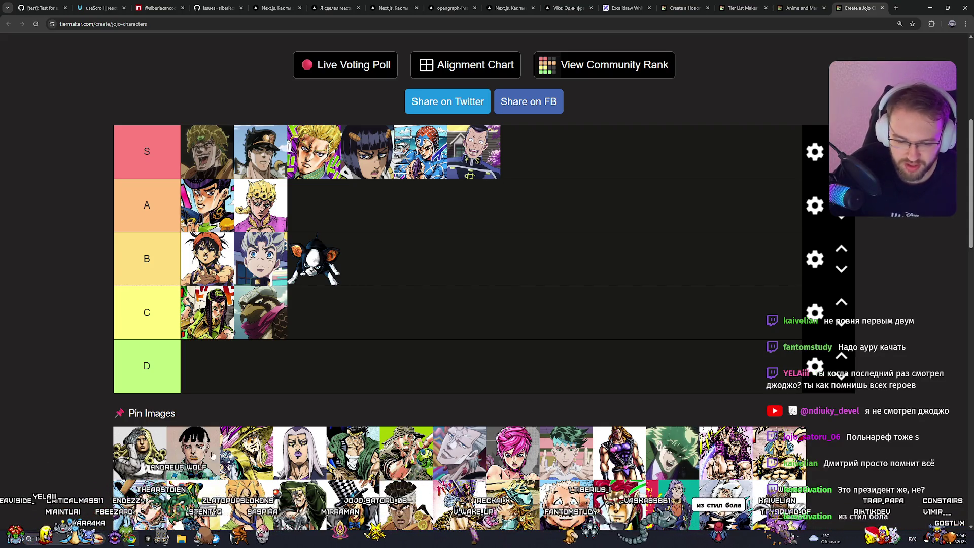
{"action": "left_click_drag", "start_coordinate": [246, 453], "coordinate": [206, 152]}
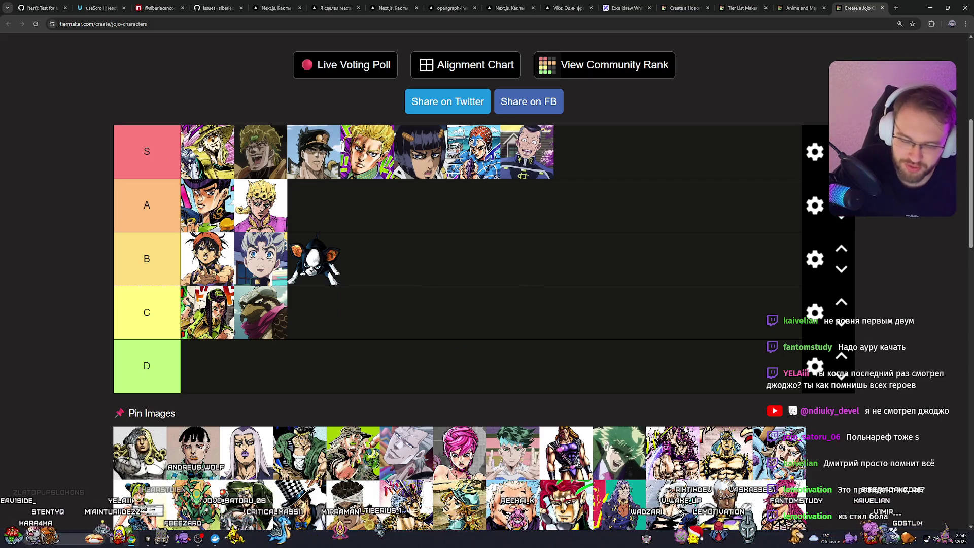
{"action": "mouse_move", "coordinate": [200, 147]}
{"action": "left_mouse_down"}
{"action": "mouse_move", "coordinate": [319, 306]}
{"action": "mouse_move", "coordinate": [312, 259]}
{"action": "left_mouse_up"}
Step: Settle Iggy third in B, add the white-haired portrait to B, grey-haired to S, green-robed to D
{"action": "mouse_move", "coordinate": [382, 261]}
{"action": "left_mouse_down"}
{"action": "mouse_move", "coordinate": [238, 257]}
{"action": "mouse_move", "coordinate": [312, 259]}
{"action": "left_mouse_up"}
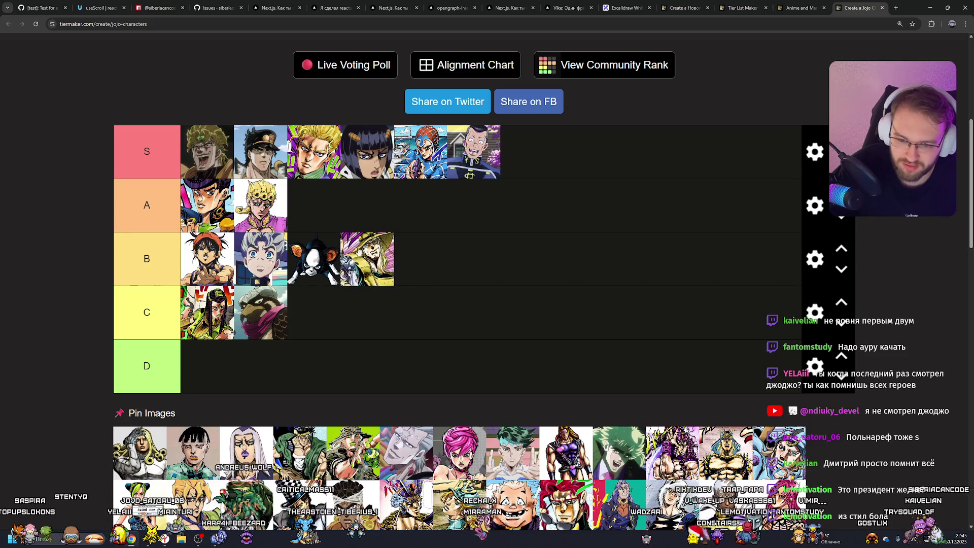
{"action": "mouse_move", "coordinate": [383, 251]}
{"action": "left_mouse_down"}
{"action": "mouse_move", "coordinate": [400, 252]}
{"action": "mouse_move", "coordinate": [385, 252]}
{"action": "left_mouse_up"}
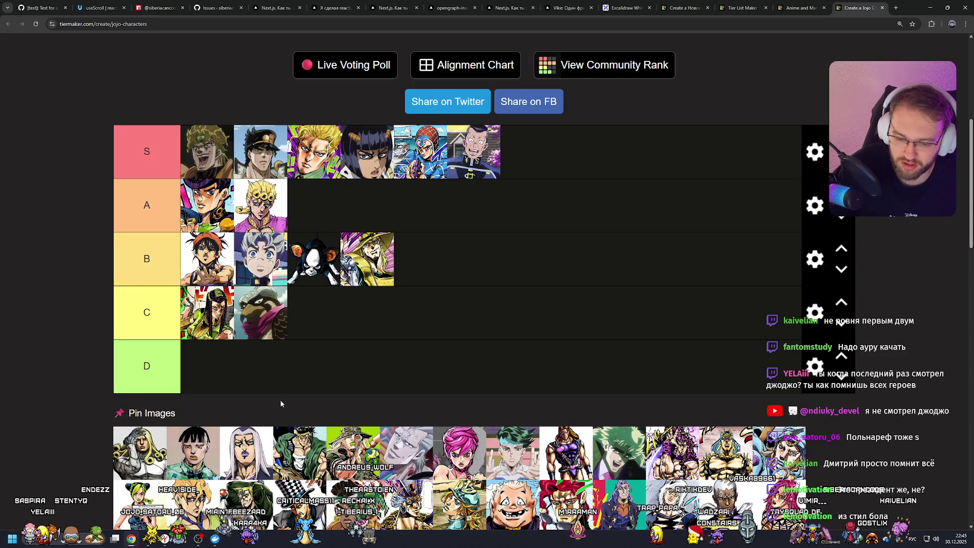
{"action": "mouse_move", "coordinate": [242, 450]}
{"action": "left_mouse_down"}
{"action": "mouse_move", "coordinate": [436, 259]}
{"action": "mouse_move", "coordinate": [479, 256]}
{"action": "mouse_move", "coordinate": [372, 254]}
{"action": "mouse_move", "coordinate": [540, 242]}
{"action": "left_mouse_up"}
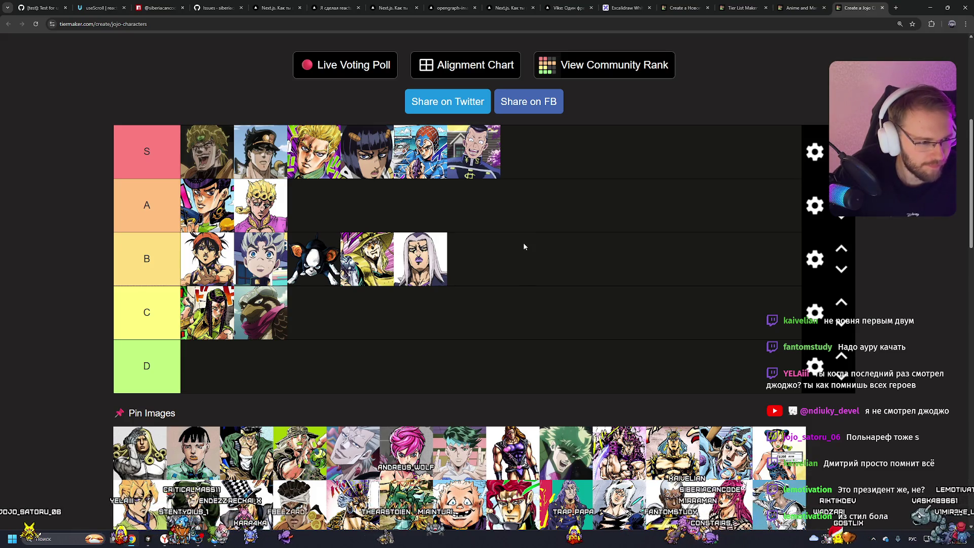
{"action": "mouse_move", "coordinate": [353, 451]}
{"action": "left_mouse_down"}
{"action": "mouse_move", "coordinate": [611, 237]}
{"action": "mouse_move", "coordinate": [556, 168]}
{"action": "mouse_move", "coordinate": [484, 146]}
{"action": "mouse_move", "coordinate": [422, 150]}
{"action": "left_mouse_up"}
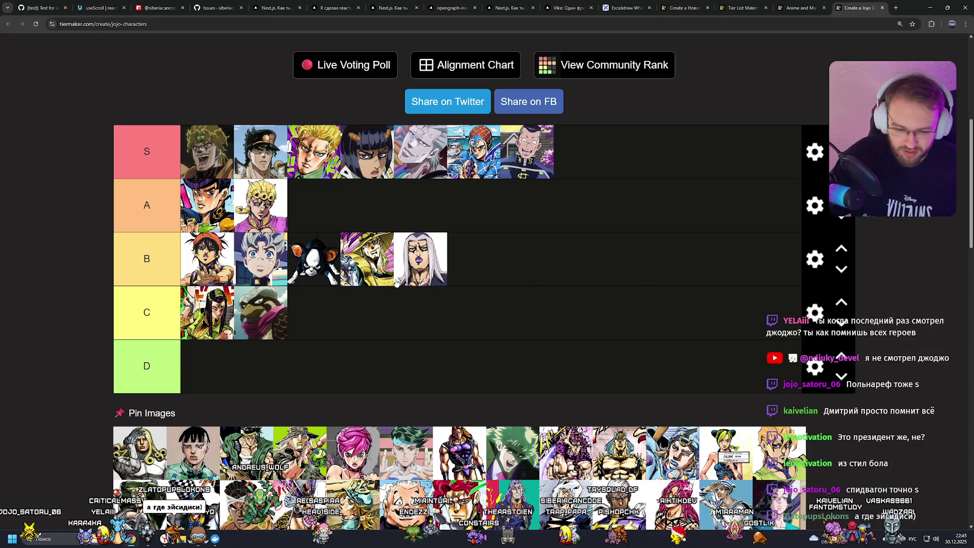
{"action": "left_click_drag", "start_coordinate": [246, 452], "coordinate": [288, 386]}
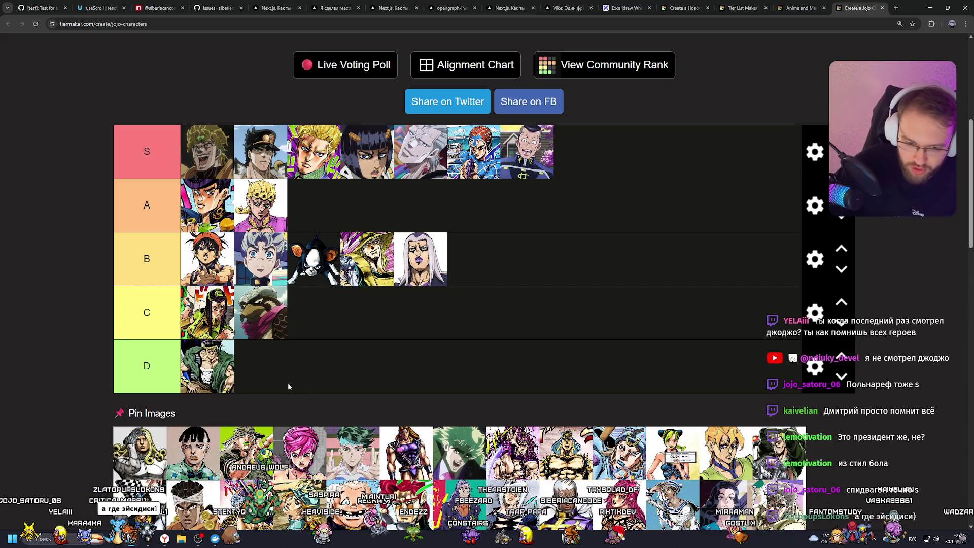
Step: Move the green-robed portrait from D up to C, add the pink-haired one to C and the green-haired one to A
{"action": "mouse_move", "coordinate": [208, 366]}
{"action": "left_mouse_down"}
{"action": "mouse_move", "coordinate": [314, 314]}
{"action": "mouse_move", "coordinate": [287, 315]}
{"action": "mouse_move", "coordinate": [298, 325]}
{"action": "left_mouse_up"}
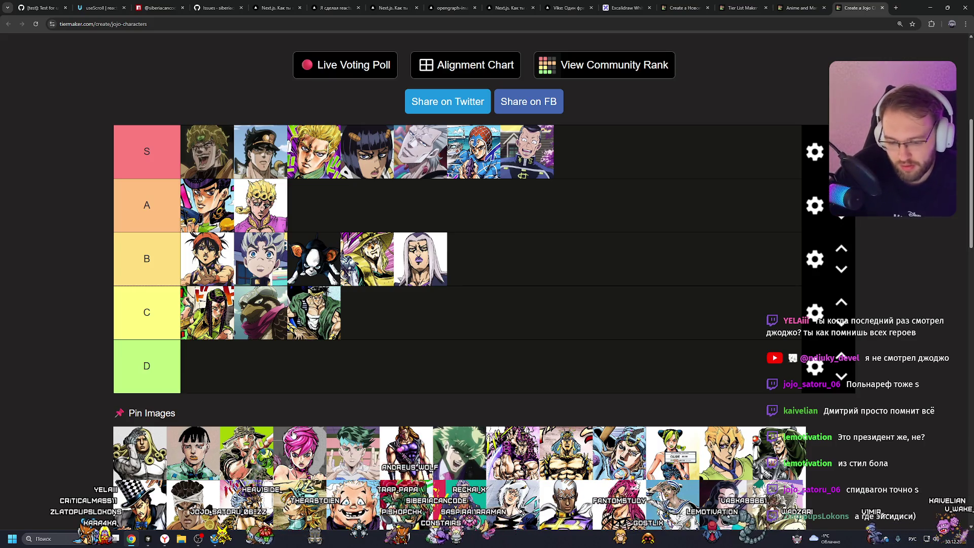
{"action": "mouse_move", "coordinate": [298, 440]}
{"action": "left_mouse_down"}
{"action": "mouse_move", "coordinate": [549, 300]}
{"action": "mouse_move", "coordinate": [446, 316]}
{"action": "mouse_move", "coordinate": [179, 304]}
{"action": "mouse_move", "coordinate": [276, 296]}
{"action": "mouse_move", "coordinate": [218, 303]}
{"action": "left_mouse_up"}
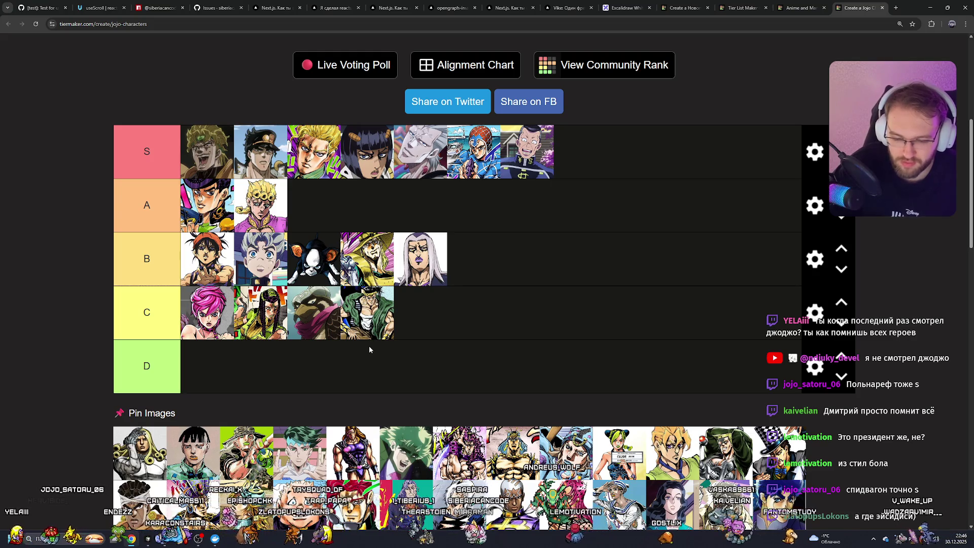
{"action": "mouse_move", "coordinate": [299, 459]}
{"action": "left_mouse_down"}
{"action": "mouse_move", "coordinate": [313, 216]}
{"action": "mouse_move", "coordinate": [197, 208]}
{"action": "left_mouse_up"}
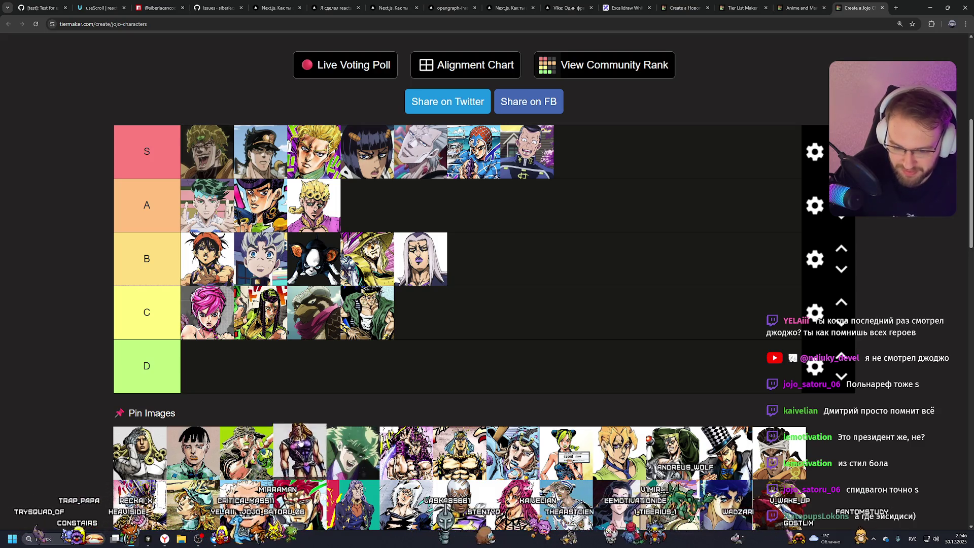
Step: Add the purple-clad portrait to the front of tier B
{"action": "left_click_drag", "start_coordinate": [302, 458], "coordinate": [317, 424]}
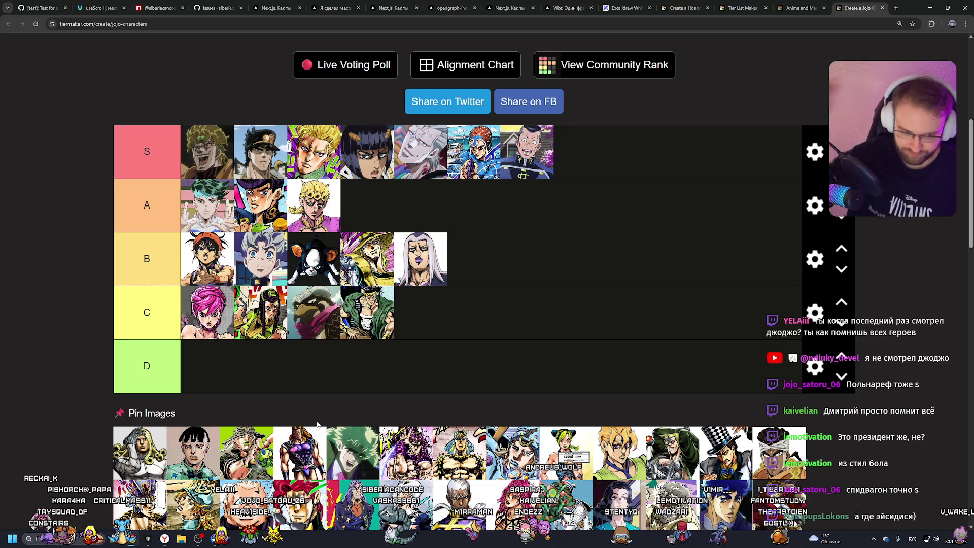
{"action": "scroll", "coordinate": [319, 426], "scroll_direction": "down", "scroll_amount": 2}
{"action": "scroll", "coordinate": [324, 433], "scroll_direction": "up", "scroll_amount": 2}
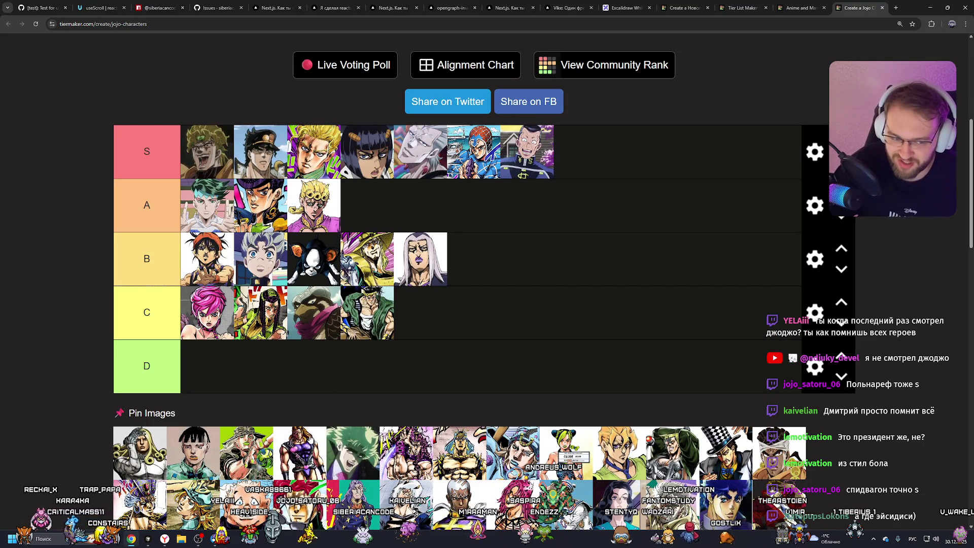
{"action": "mouse_move", "coordinate": [302, 444]}
{"action": "left_mouse_down"}
{"action": "mouse_move", "coordinate": [435, 322]}
{"action": "mouse_move", "coordinate": [244, 268]}
{"action": "mouse_move", "coordinate": [436, 262]}
{"action": "mouse_move", "coordinate": [498, 276]}
{"action": "mouse_move", "coordinate": [474, 321]}
{"action": "mouse_move", "coordinate": [188, 307]}
{"action": "mouse_move", "coordinate": [509, 251]}
{"action": "mouse_move", "coordinate": [309, 243]}
{"action": "mouse_move", "coordinate": [143, 256]}
{"action": "left_mouse_up"}
Step: Leave the B label unchanged, put the green-haired portrait first in S and the green-clad one in A
{"action": "double_click", "coordinate": [143, 256]}
{"action": "left_click", "coordinate": [307, 251]}
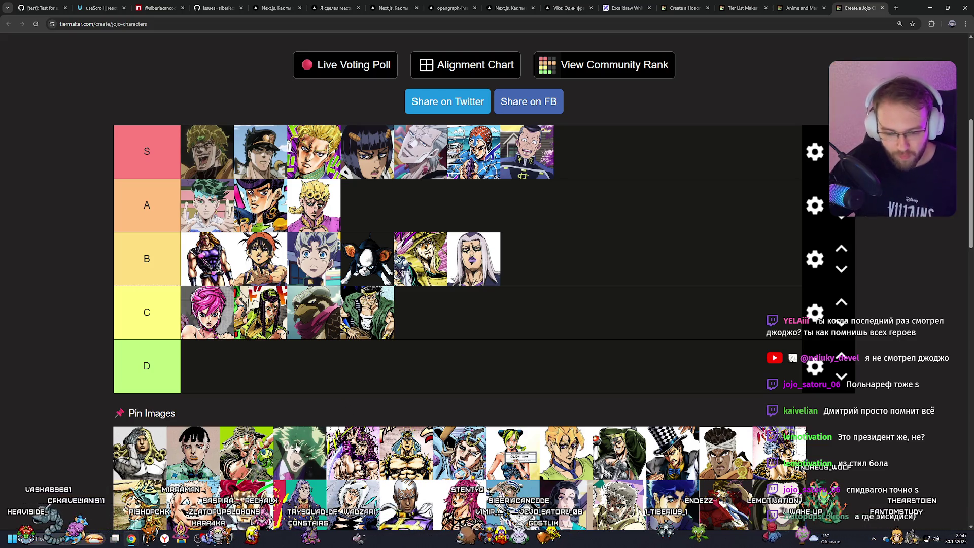
{"action": "mouse_move", "coordinate": [298, 444]}
{"action": "left_mouse_down"}
{"action": "mouse_move", "coordinate": [284, 213]}
{"action": "mouse_move", "coordinate": [192, 150]}
{"action": "mouse_move", "coordinate": [202, 200]}
{"action": "mouse_move", "coordinate": [213, 153]}
{"action": "left_mouse_up"}
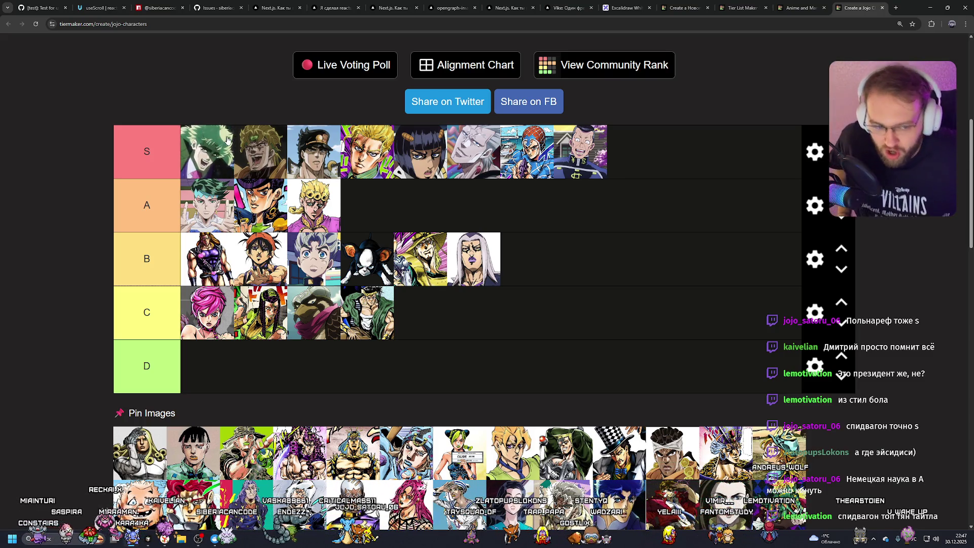
{"action": "mouse_move", "coordinate": [564, 451]}
{"action": "left_mouse_down"}
{"action": "mouse_move", "coordinate": [251, 211]}
{"action": "mouse_move", "coordinate": [264, 203]}
{"action": "mouse_move", "coordinate": [251, 208]}
{"action": "left_mouse_up"}
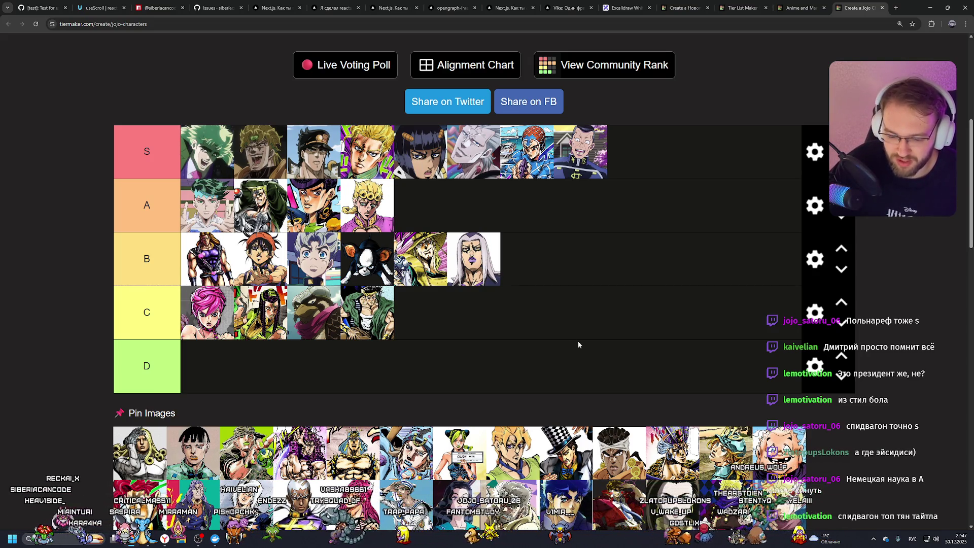
Step: Add the grey-haired portrait to S, a purple muscular one to B's front and a bare-chested one to B's end
{"action": "scroll", "coordinate": [428, 300], "scroll_direction": "down", "scroll_amount": 2}
{"action": "mouse_move", "coordinate": [513, 435]}
{"action": "left_mouse_down"}
{"action": "mouse_move", "coordinate": [507, 405]}
{"action": "mouse_move", "coordinate": [402, 289]}
{"action": "mouse_move", "coordinate": [249, 193]}
{"action": "left_mouse_up"}
{"action": "scroll", "coordinate": [402, 289], "scroll_direction": "up", "scroll_amount": 2}
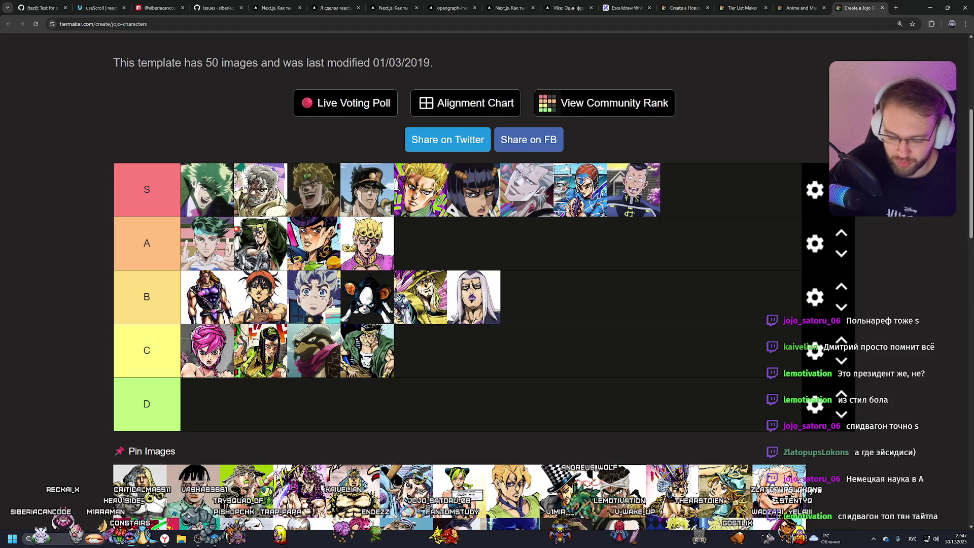
{"action": "scroll", "coordinate": [435, 235], "scroll_direction": "down", "scroll_amount": 4}
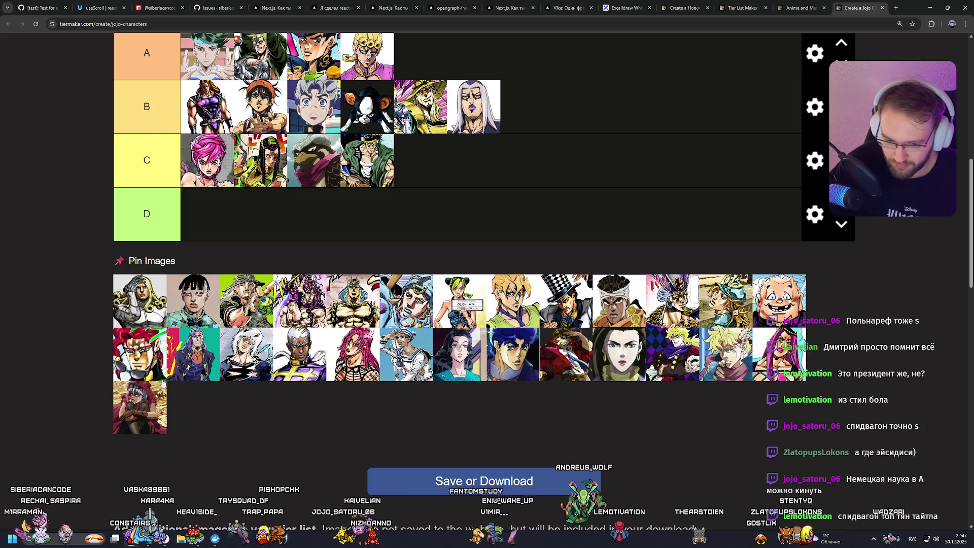
{"action": "scroll", "coordinate": [221, 358], "scroll_direction": "up", "scroll_amount": 3}
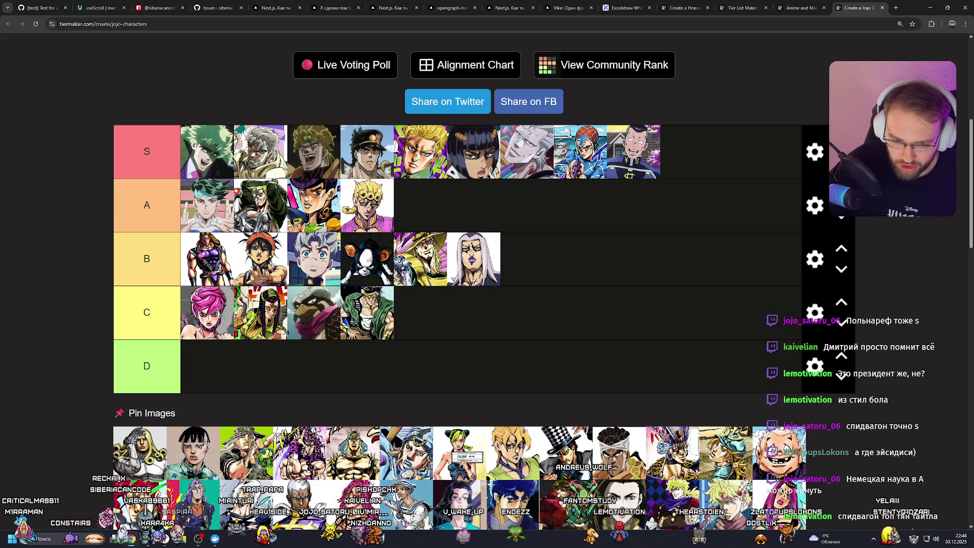
{"action": "left_click_drag", "start_coordinate": [299, 452], "coordinate": [208, 258]}
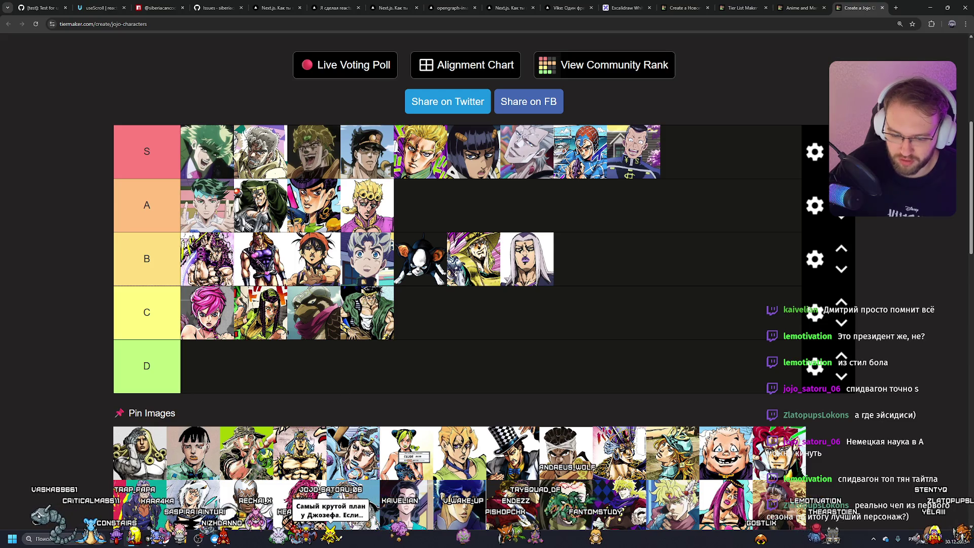
{"action": "mouse_move", "coordinate": [313, 456]}
{"action": "left_mouse_down"}
{"action": "mouse_move", "coordinate": [401, 401]}
{"action": "mouse_move", "coordinate": [208, 315]}
{"action": "mouse_move", "coordinate": [183, 314]}
{"action": "mouse_move", "coordinate": [649, 269]}
{"action": "mouse_move", "coordinate": [605, 264]}
{"action": "left_mouse_up"}
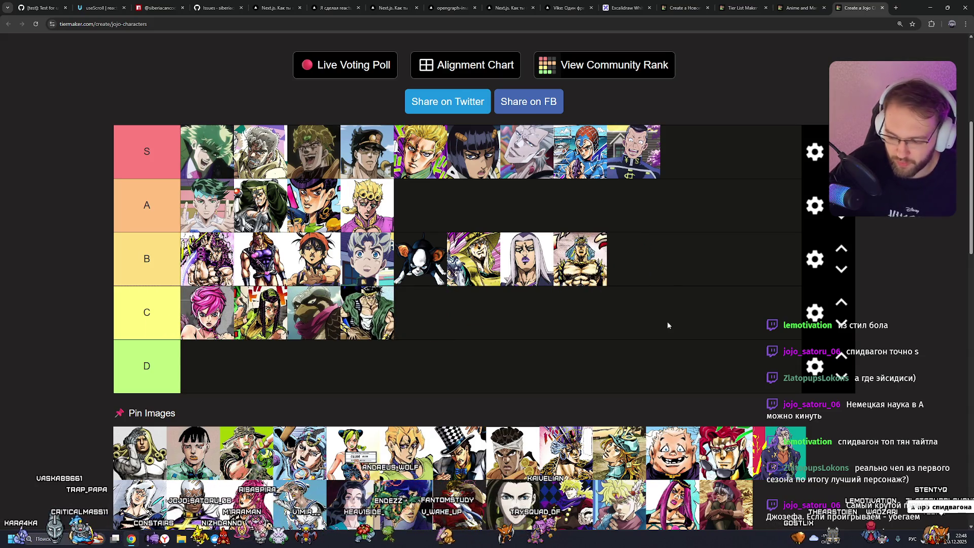
Step: Add one more portrait to C, the red-coat portrait second in S, and Fugo's portrait to D
{"action": "scroll", "coordinate": [635, 327], "scroll_direction": "down", "scroll_amount": 1}
{"action": "mouse_move", "coordinate": [565, 414]}
{"action": "left_mouse_down"}
{"action": "mouse_move", "coordinate": [406, 304]}
{"action": "mouse_move", "coordinate": [197, 272]}
{"action": "mouse_move", "coordinate": [517, 274]}
{"action": "mouse_move", "coordinate": [355, 276]}
{"action": "mouse_move", "coordinate": [329, 289]}
{"action": "mouse_move", "coordinate": [294, 274]}
{"action": "mouse_move", "coordinate": [315, 274]}
{"action": "mouse_move", "coordinate": [274, 274]}
{"action": "mouse_move", "coordinate": [321, 274]}
{"action": "mouse_move", "coordinate": [261, 274]}
{"action": "left_mouse_up"}
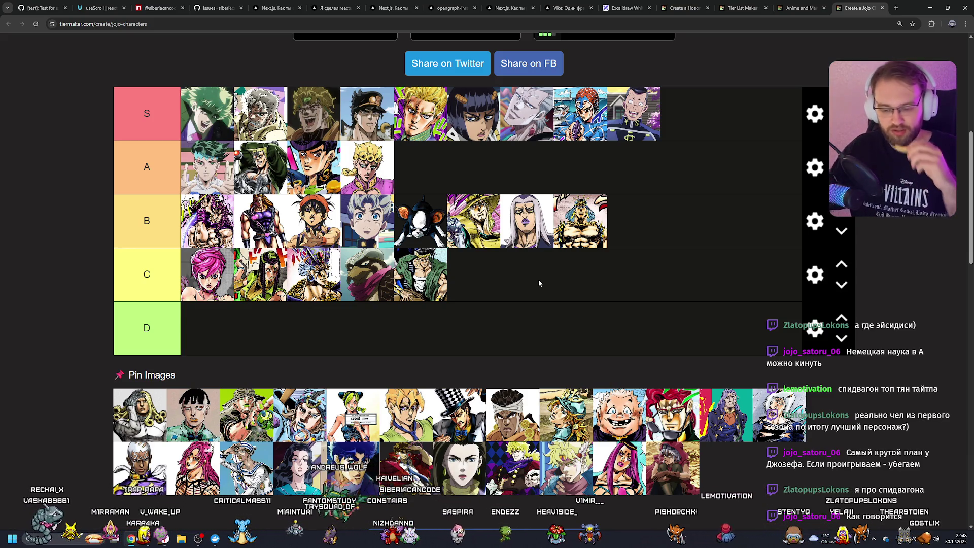
{"action": "mouse_move", "coordinate": [406, 466]}
{"action": "left_mouse_down"}
{"action": "mouse_move", "coordinate": [284, 117]}
{"action": "mouse_move", "coordinate": [246, 116]}
{"action": "mouse_move", "coordinate": [269, 116]}
{"action": "mouse_move", "coordinate": [466, 284]}
{"action": "mouse_move", "coordinate": [622, 467]}
{"action": "left_mouse_up"}
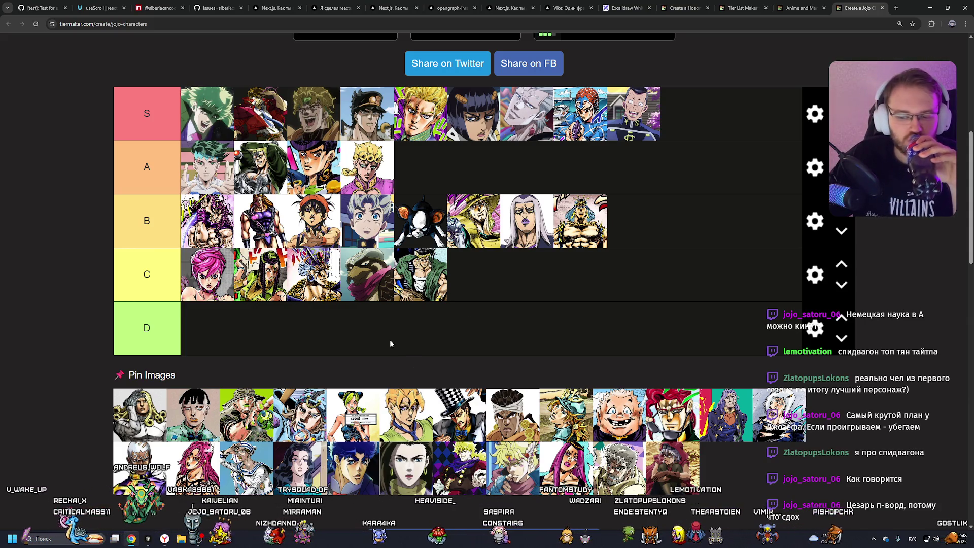
{"action": "left_click_drag", "start_coordinate": [390, 343], "coordinate": [278, 339]}
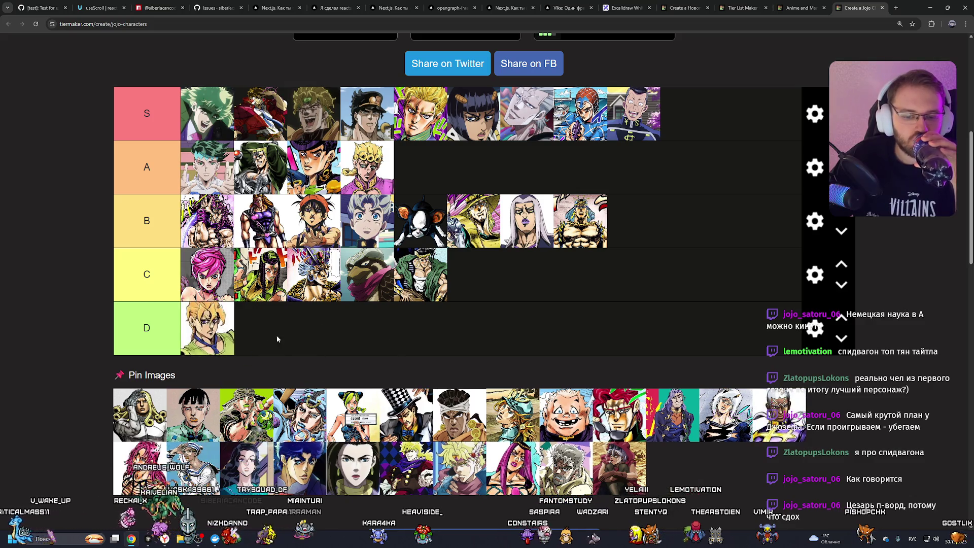